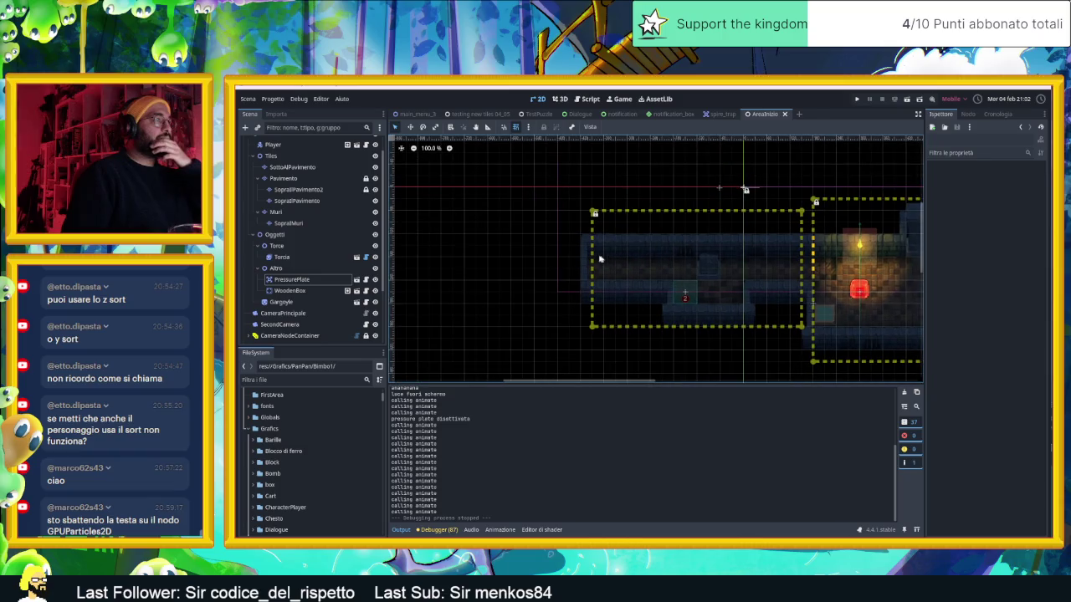
scroll(597, 259, up, 1)
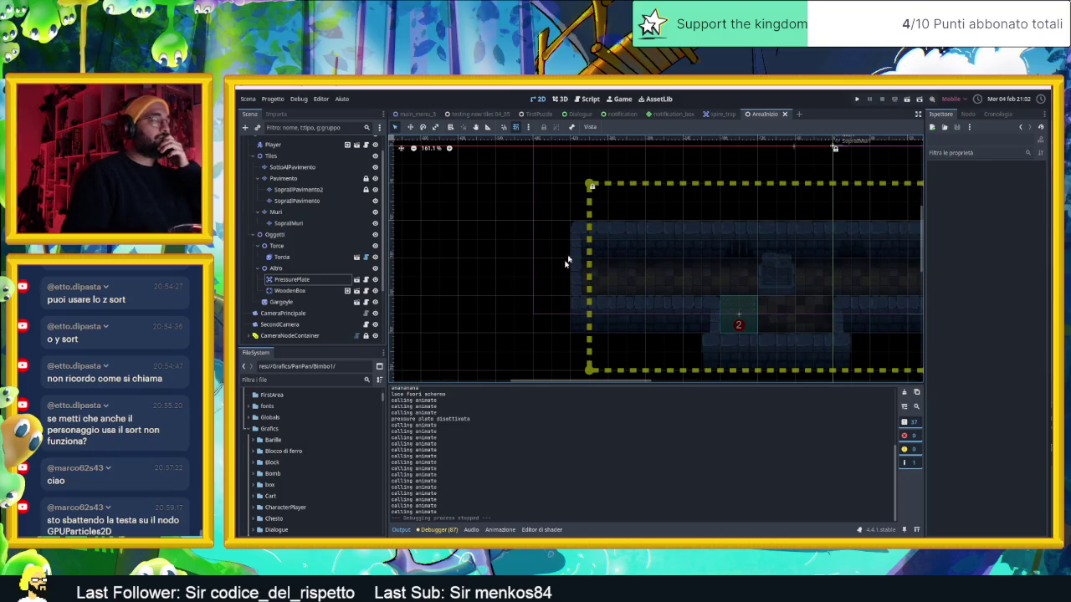
Step: Erase the left room's top-row wall tiles on the SopraMuri layer, then reselect Muri
click(276, 211)
scroll(674, 279, down, 2)
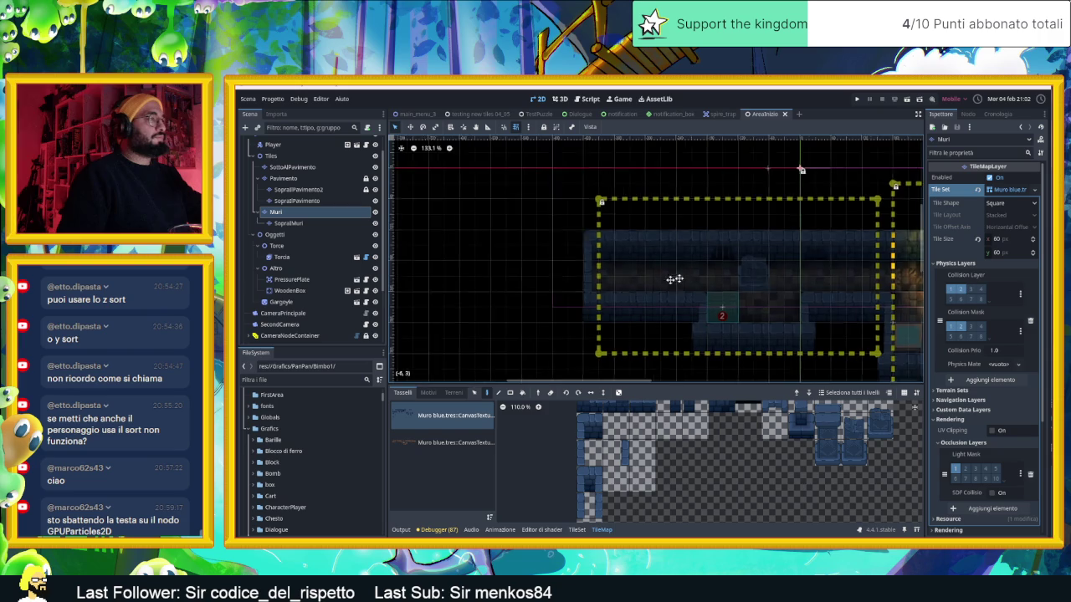
scroll(674, 279, down, 2)
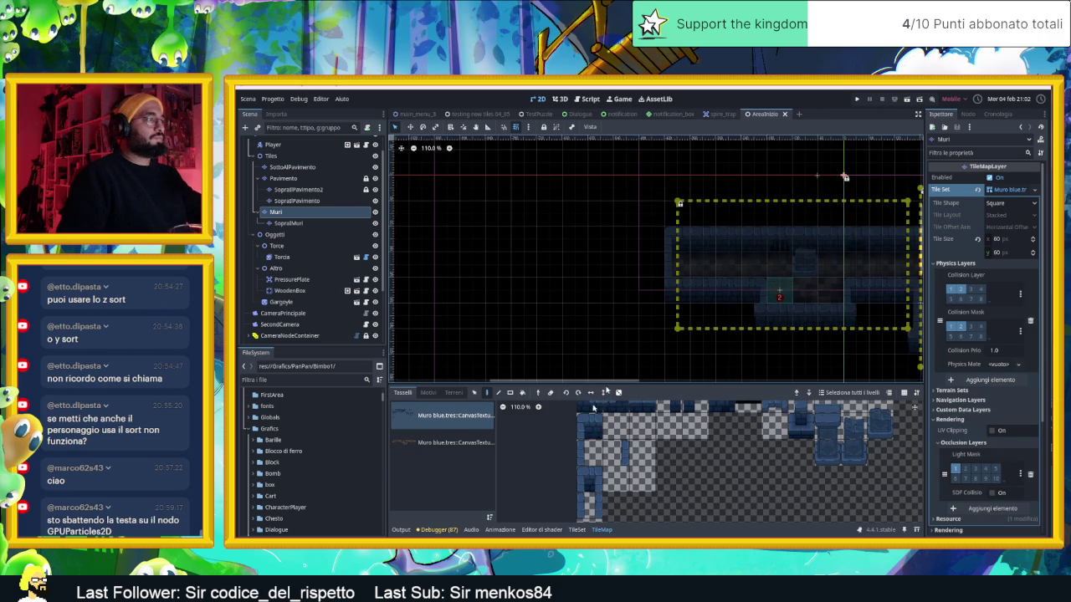
scroll(670, 274, down, 1)
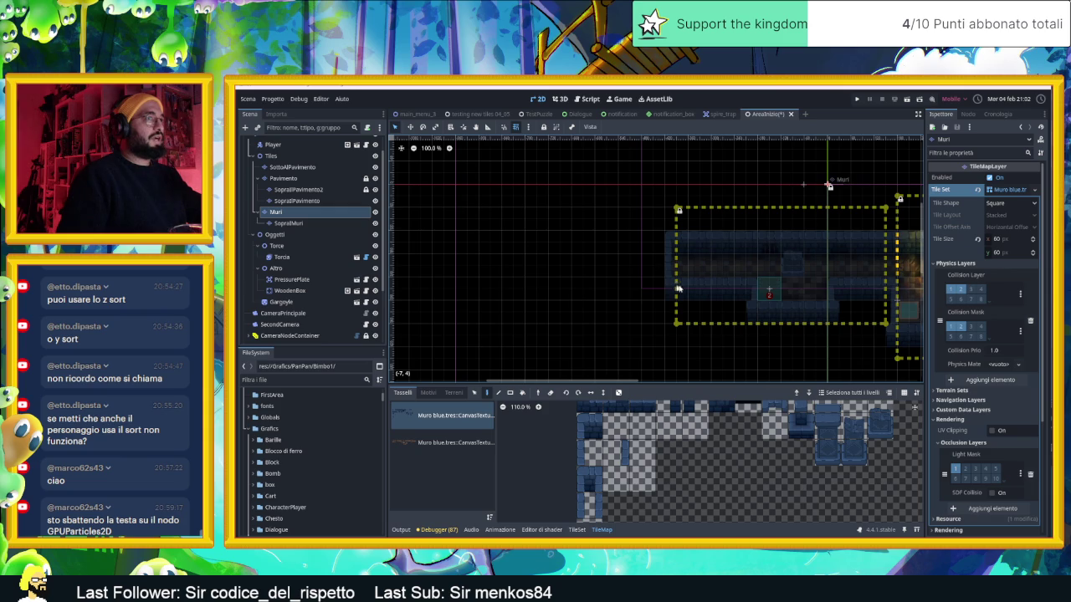
click(284, 223)
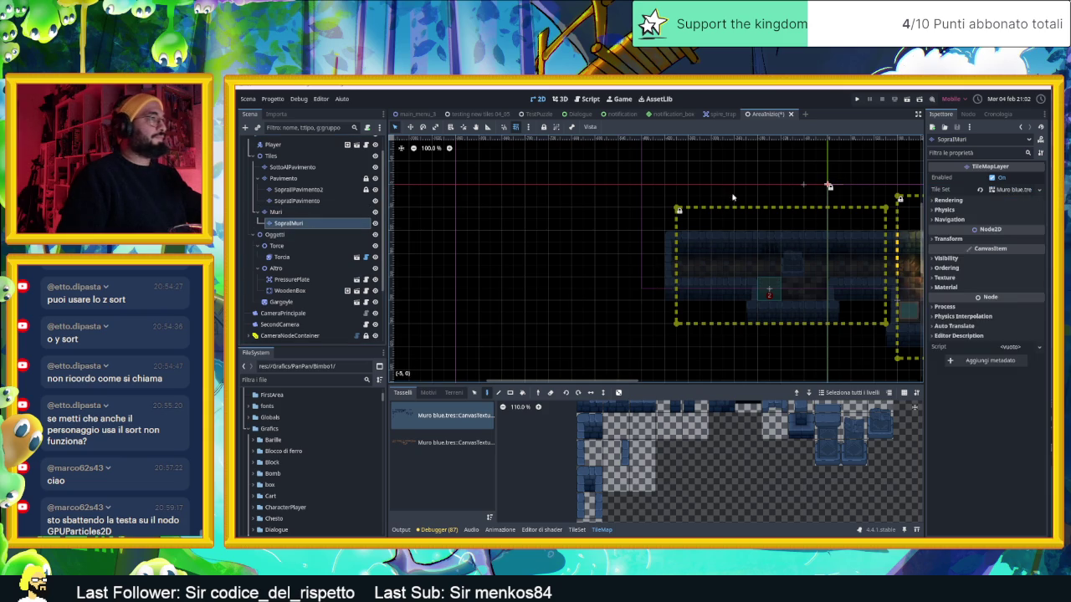
mouse_move(731, 240)
mouse_down()
mouse_move(649, 240)
mouse_move(766, 240)
mouse_up()
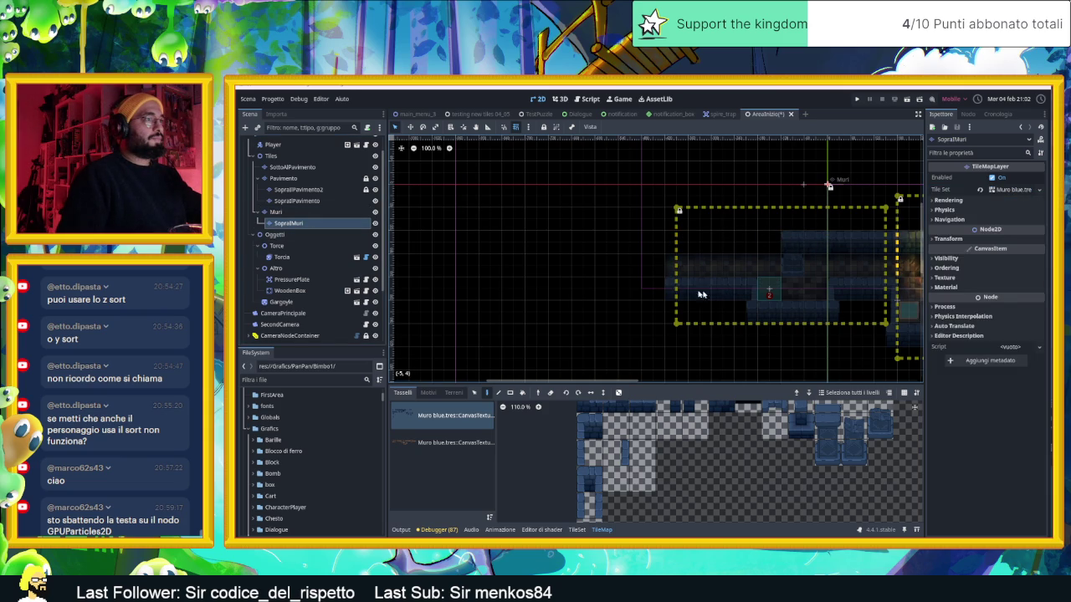
click(276, 211)
scroll(673, 251, right, 3)
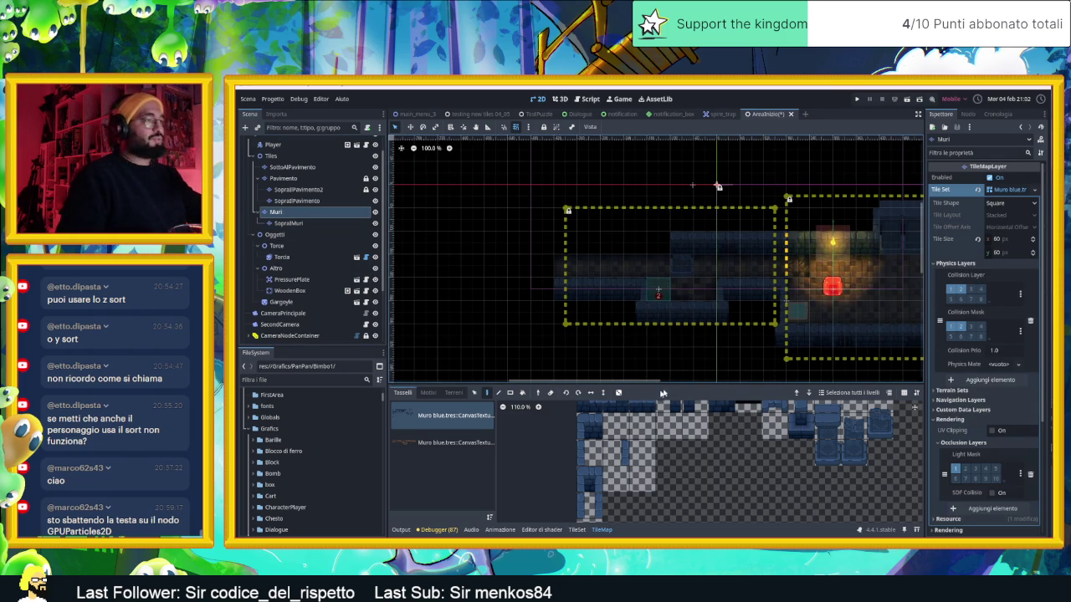
Step: Paint a row of wall tiles leftward along the top wall, then show the TileSet editor
scroll(677, 446, down, 1)
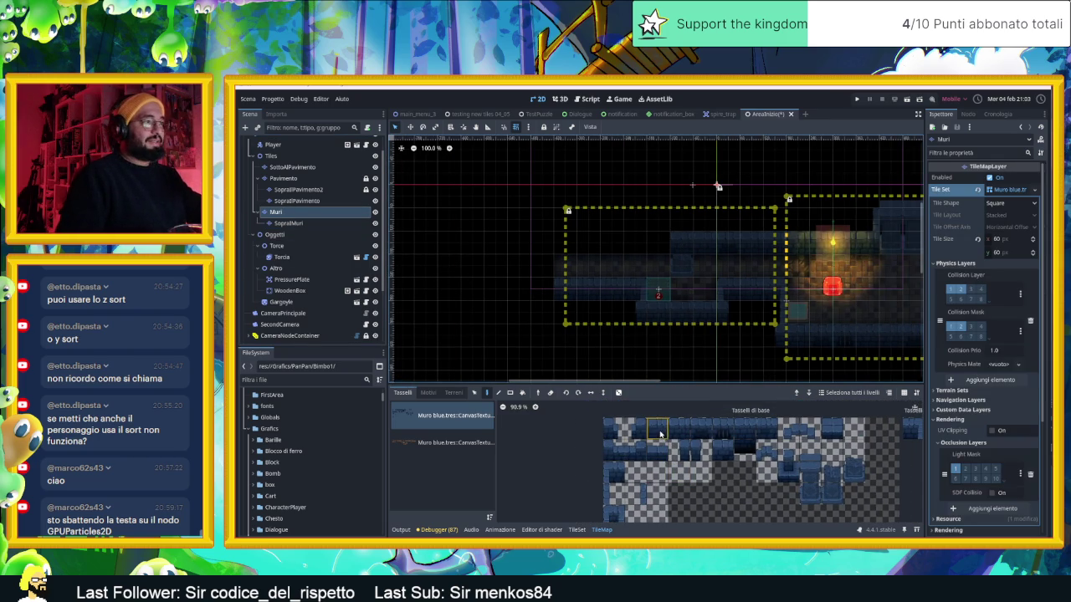
click(660, 434)
drag(659, 243, 565, 243)
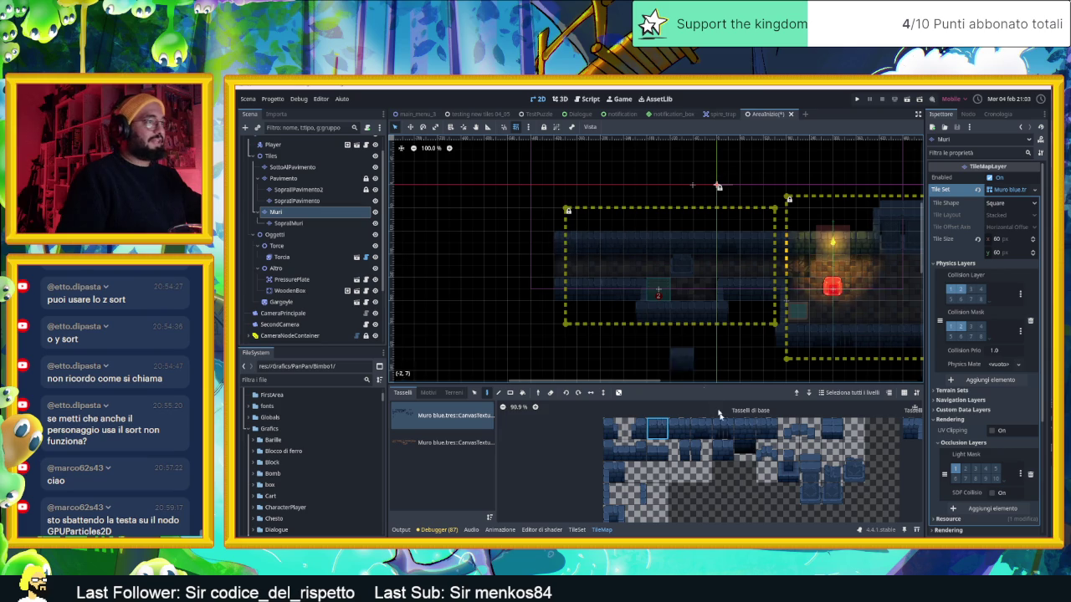
click(700, 428)
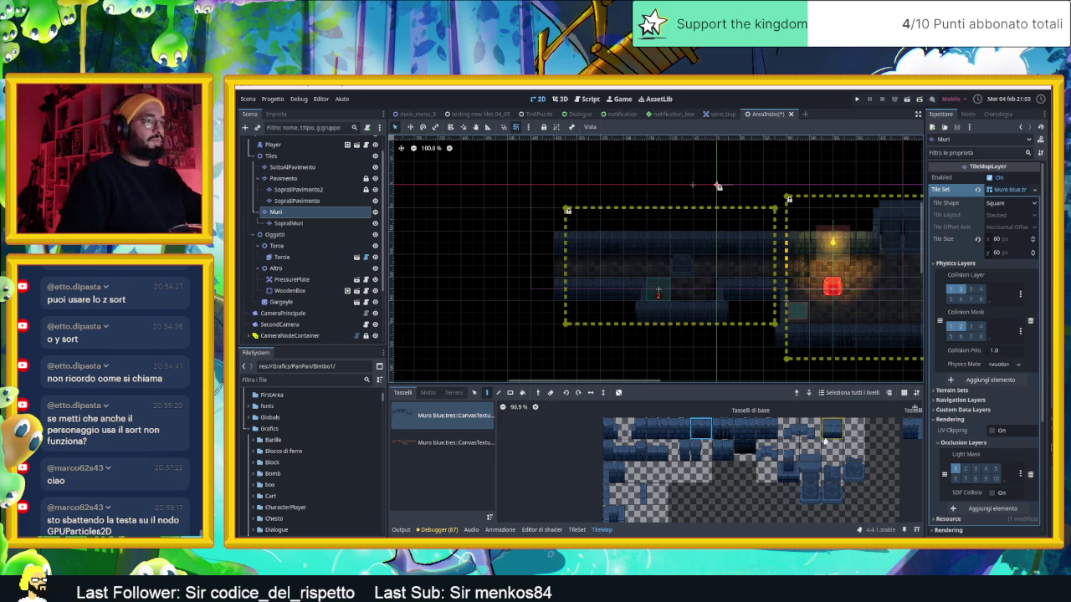
click(766, 428)
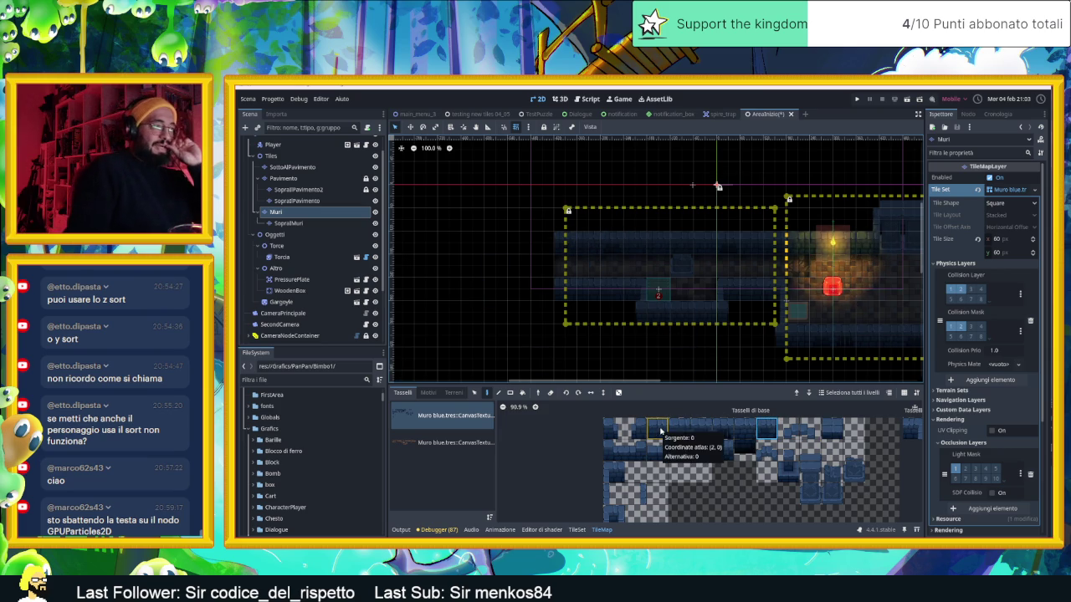
click(578, 530)
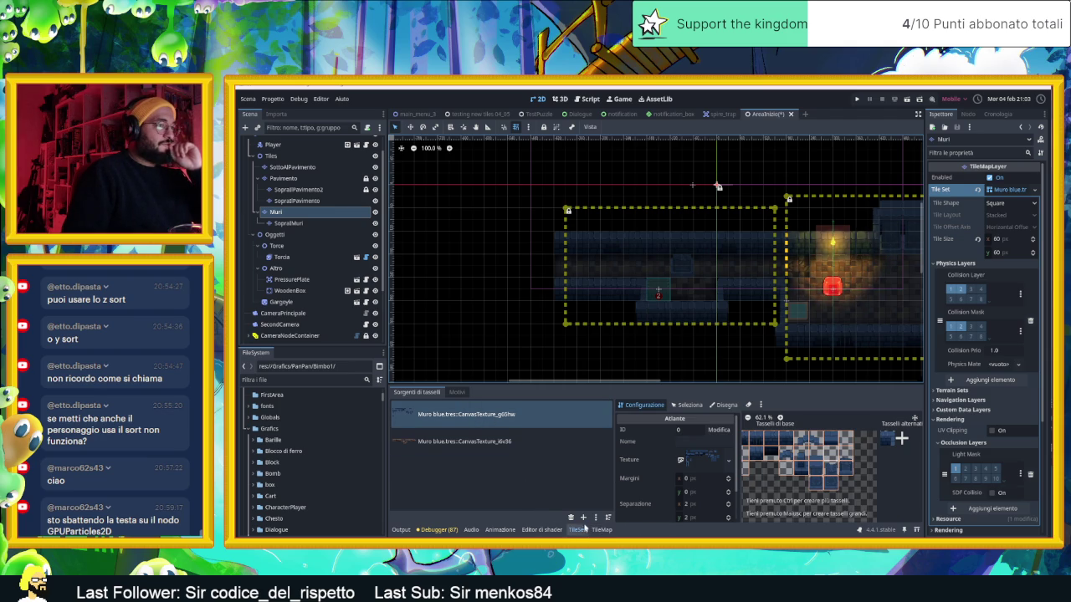
Step: In the Muro blue atlas, switch to Selezione mode and select tile (2,0)
click(684, 406)
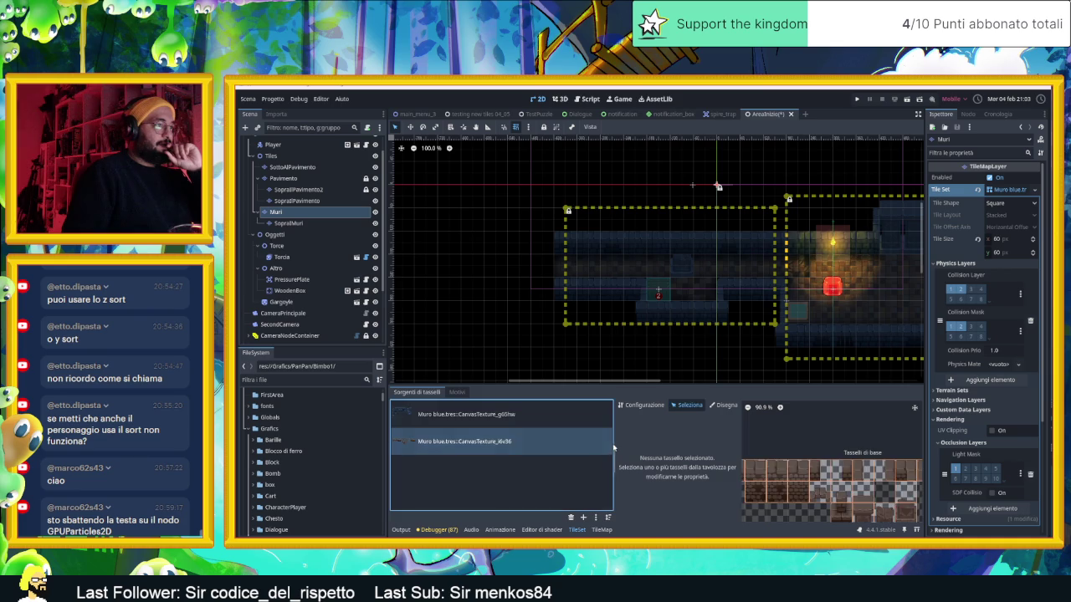
click(553, 409)
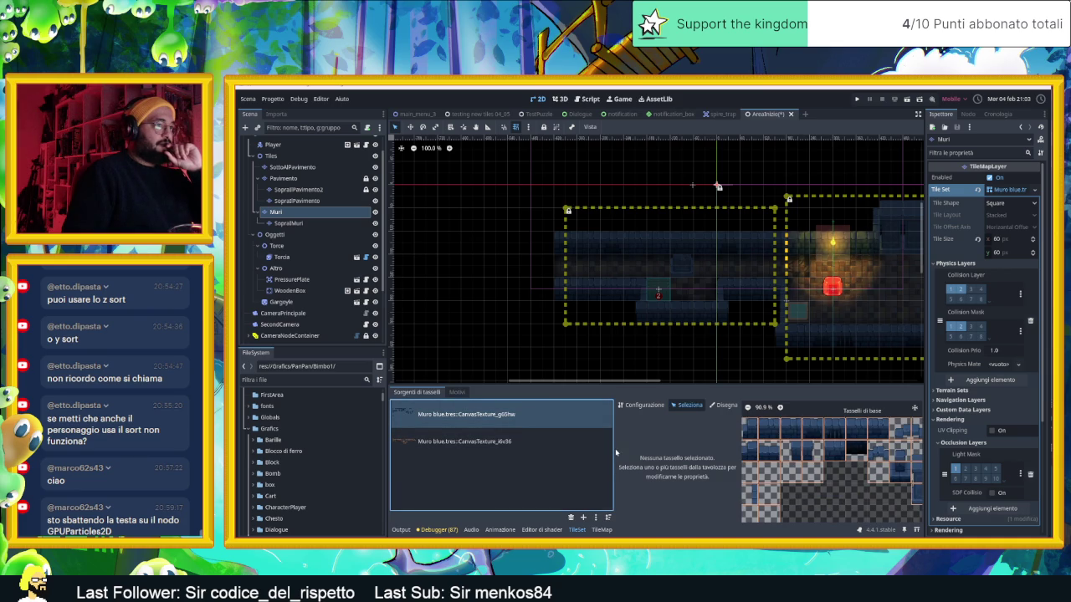
drag(614, 448, 482, 445)
scroll(731, 434, up, 2)
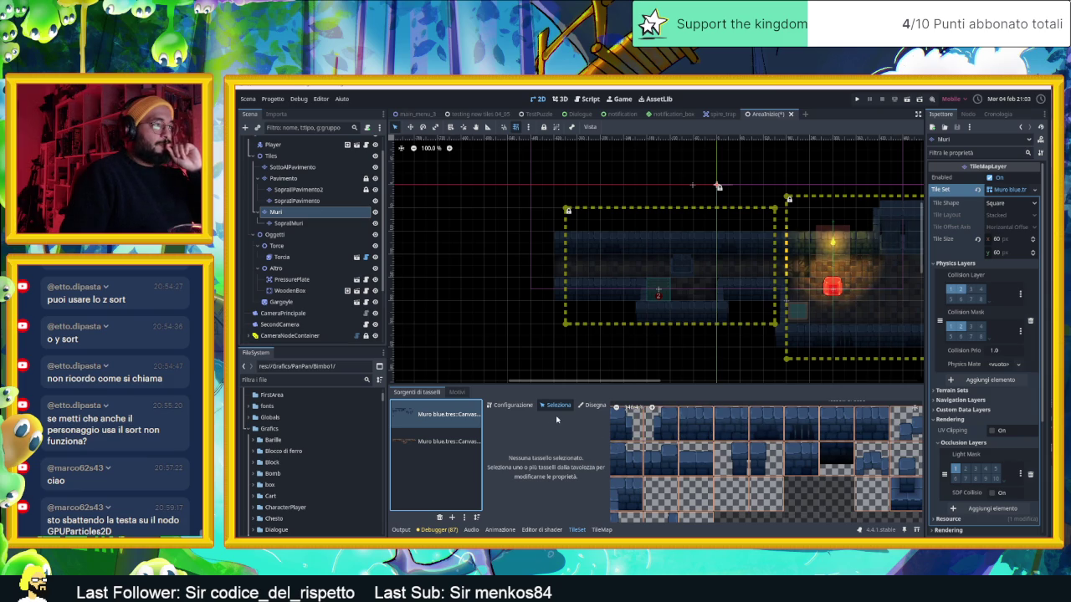
click(694, 427)
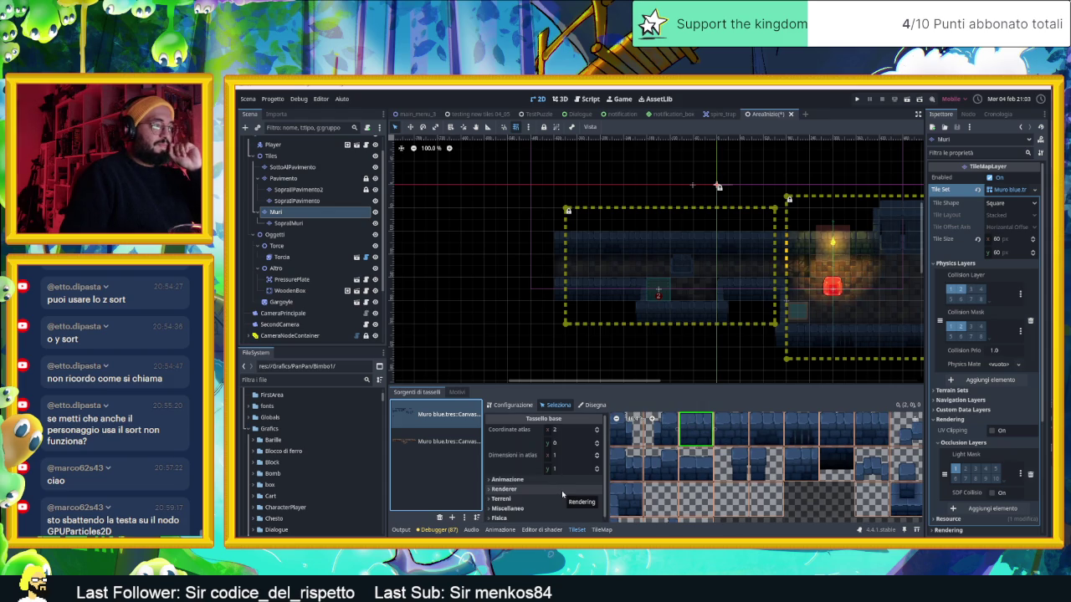
scroll(552, 486, down, 1)
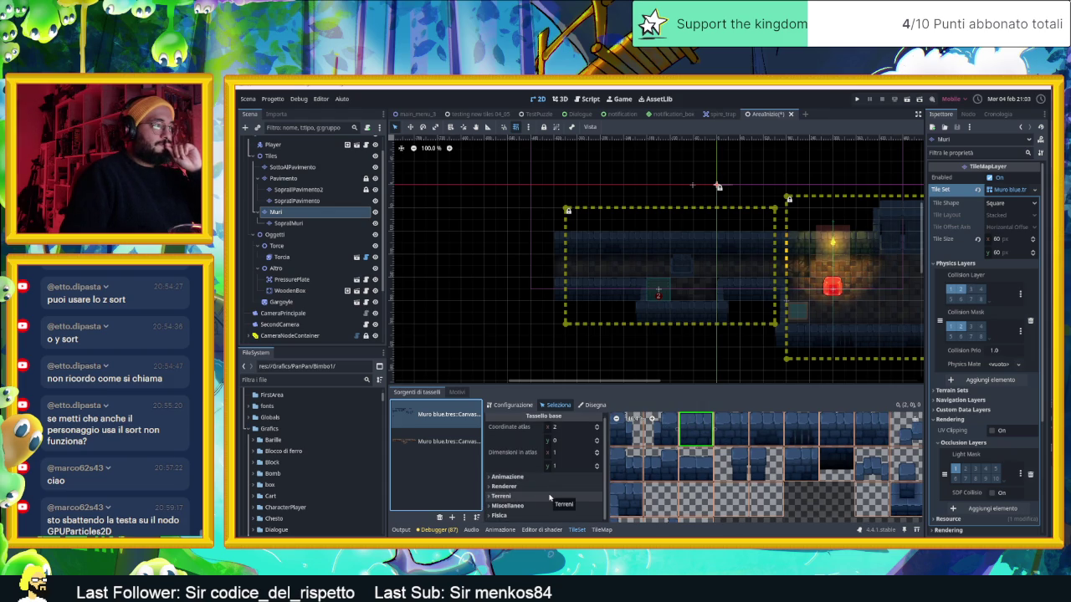
Step: Check tile (2,0)'s Renderer properties, then expand Miscellaneo to show probability 1.0
click(536, 486)
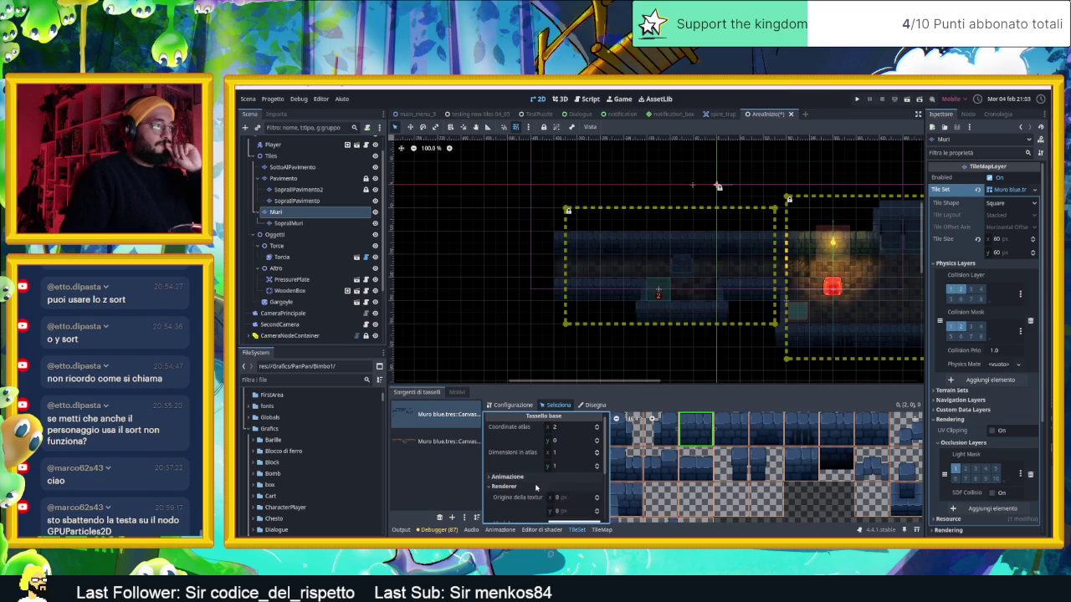
scroll(522, 487, down, 2)
scroll(516, 488, up, 3)
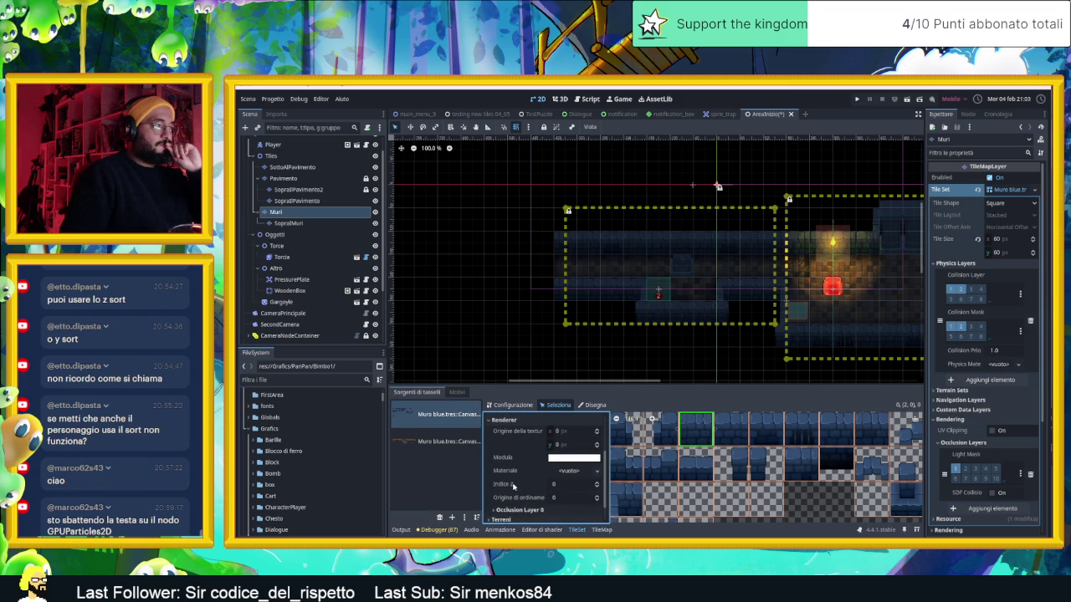
click(513, 461)
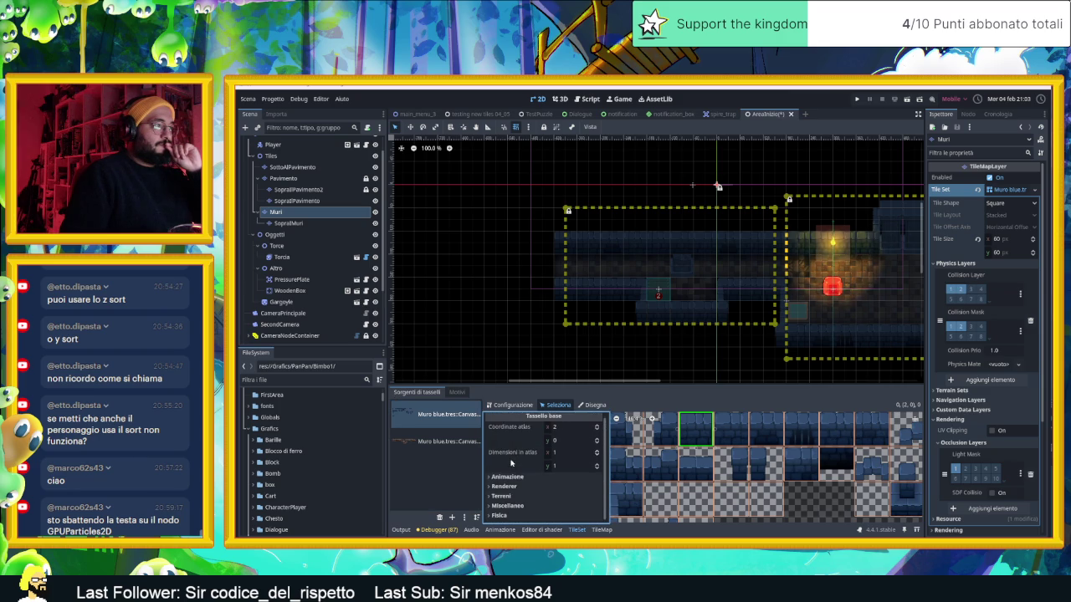
click(508, 505)
scroll(522, 502, down, 1)
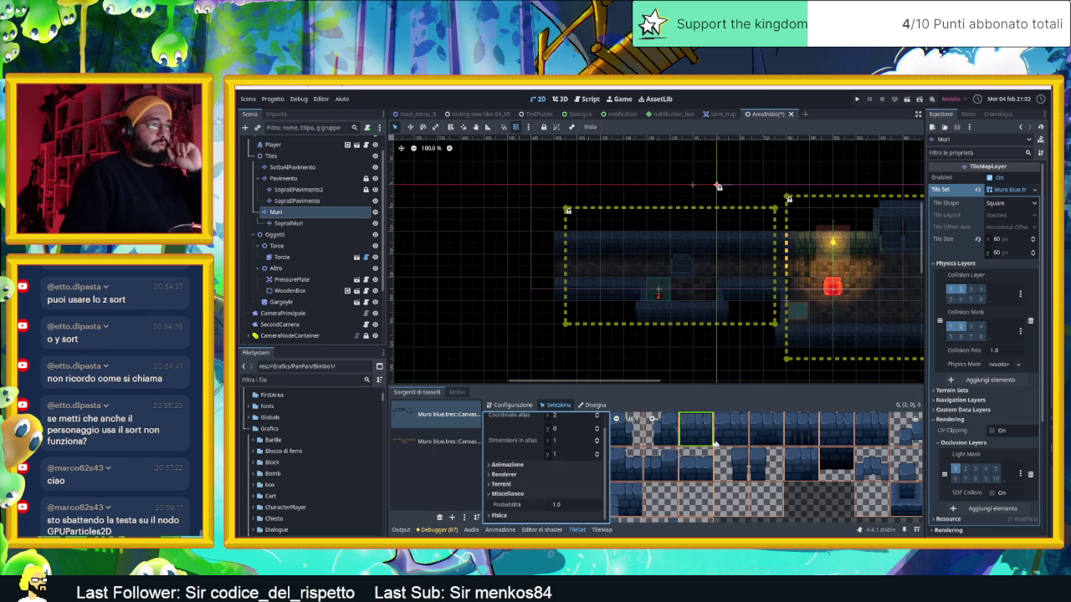
Step: Select wall tiles (2,0) through (4,0) together and extend the selection across more tiles
click(729, 435)
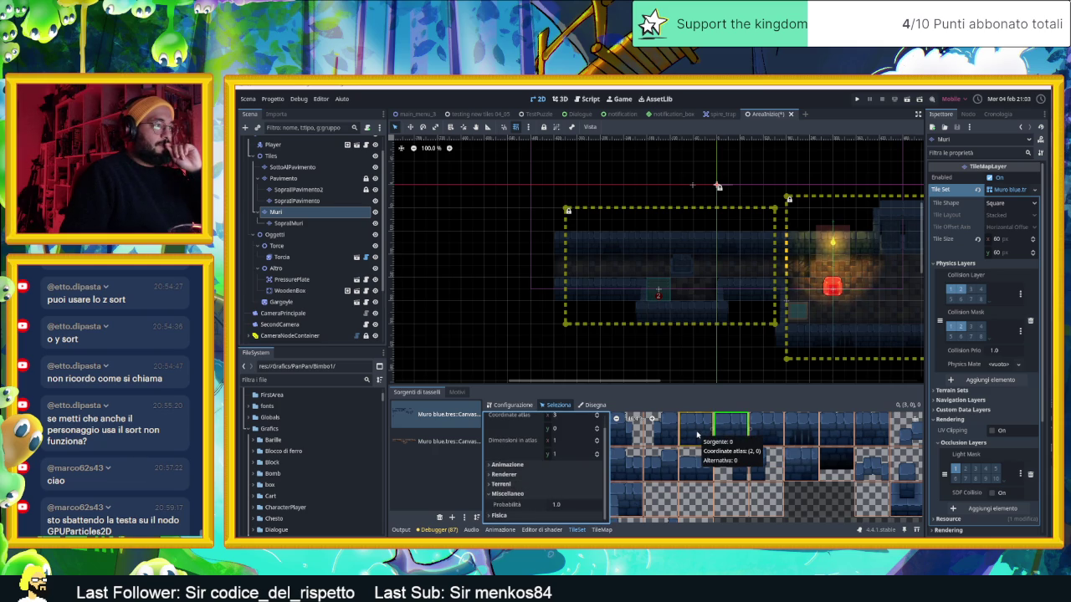
click(697, 435)
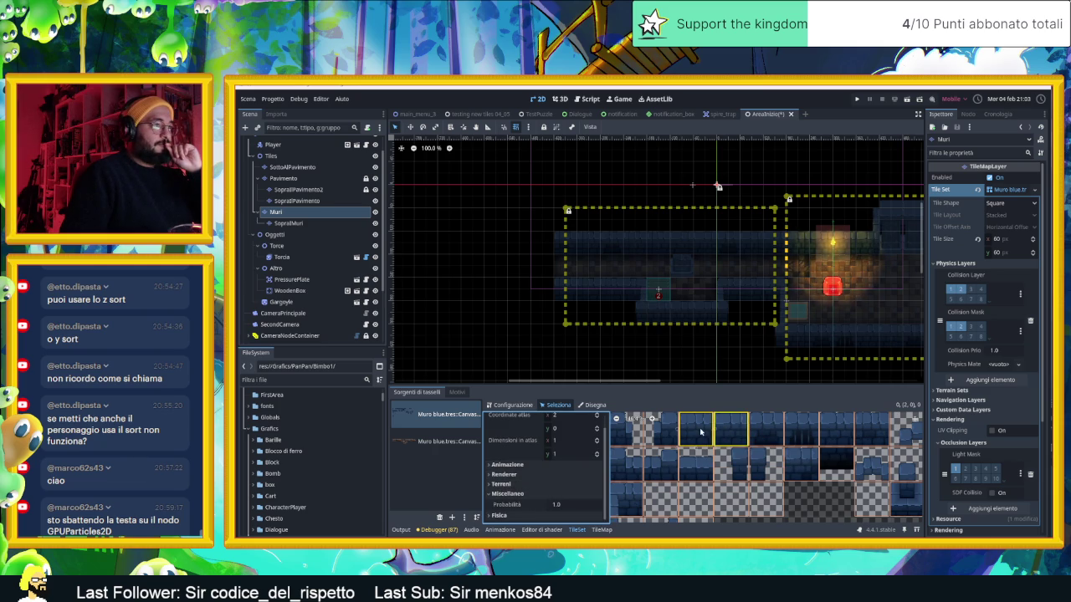
shift+click(701, 431)
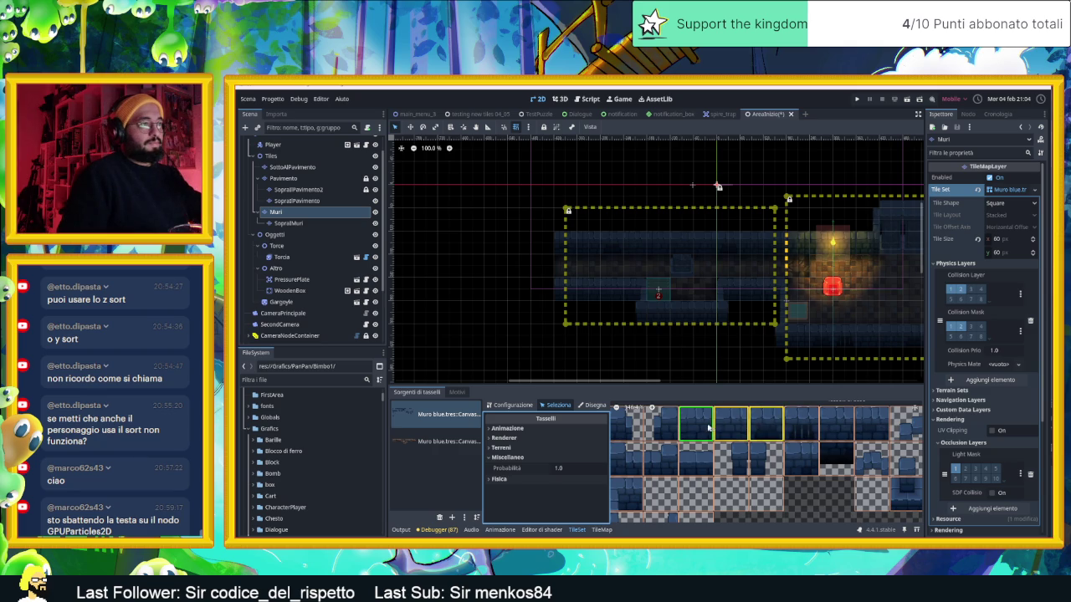
shift+click(696, 428)
drag(854, 428, 871, 428)
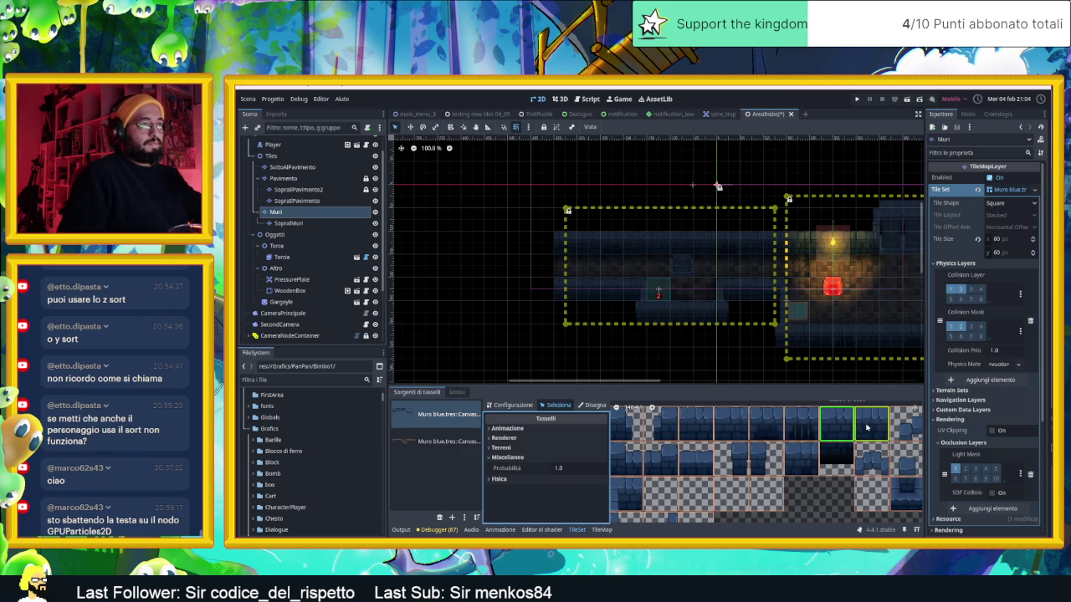
drag(764, 426, 698, 427)
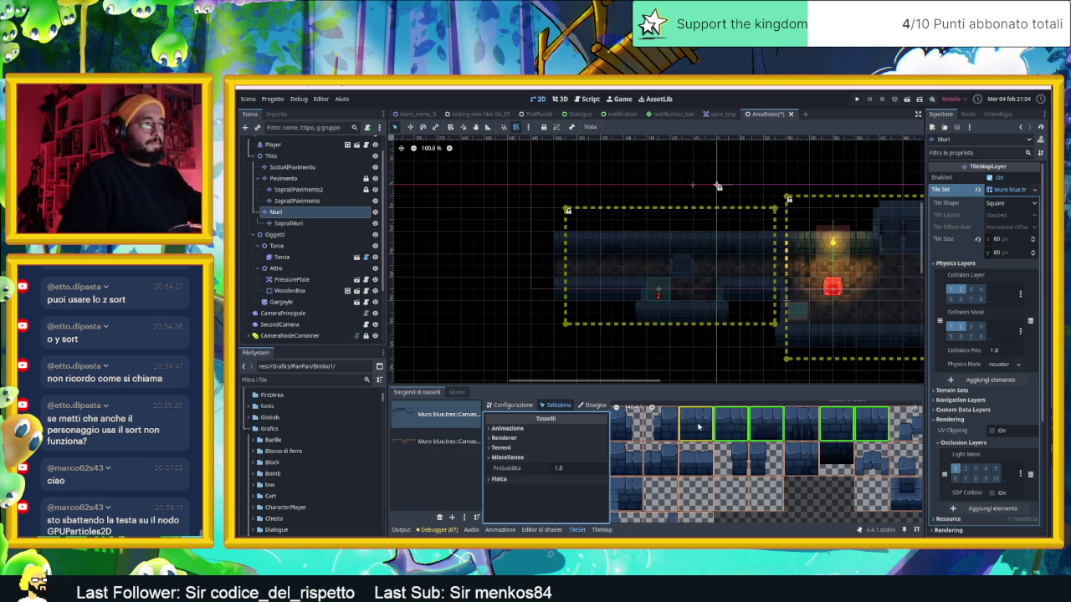
Step: Back on the TileMap, pick a row of four wall tiles with random scattering enabled
click(603, 529)
drag(723, 428, 657, 428)
mouse_move(739, 433)
mouse_down()
mouse_move(766, 431)
mouse_move(659, 430)
mouse_up()
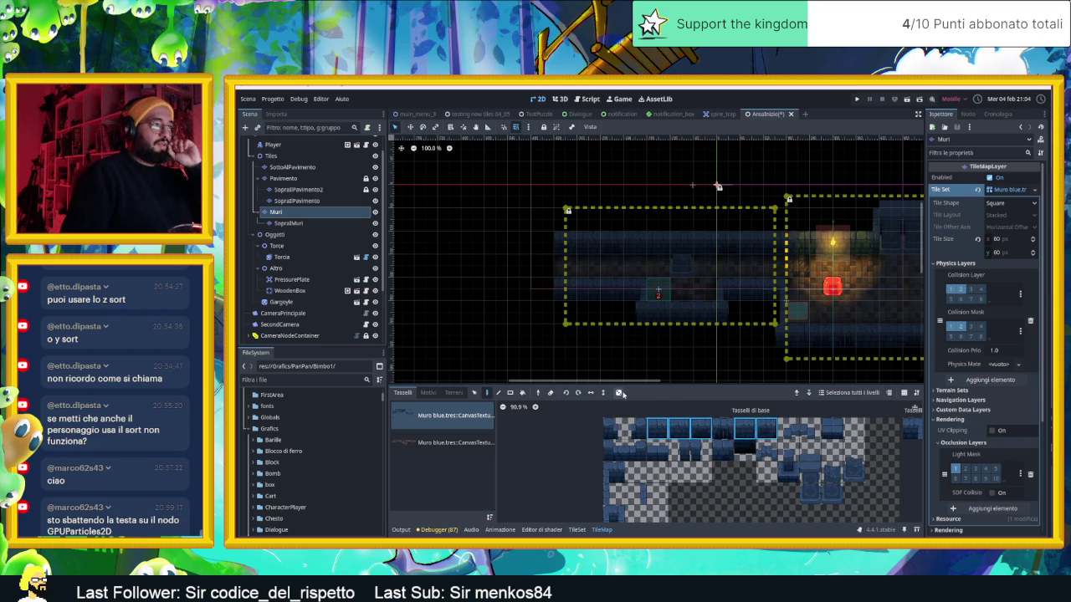
click(620, 392)
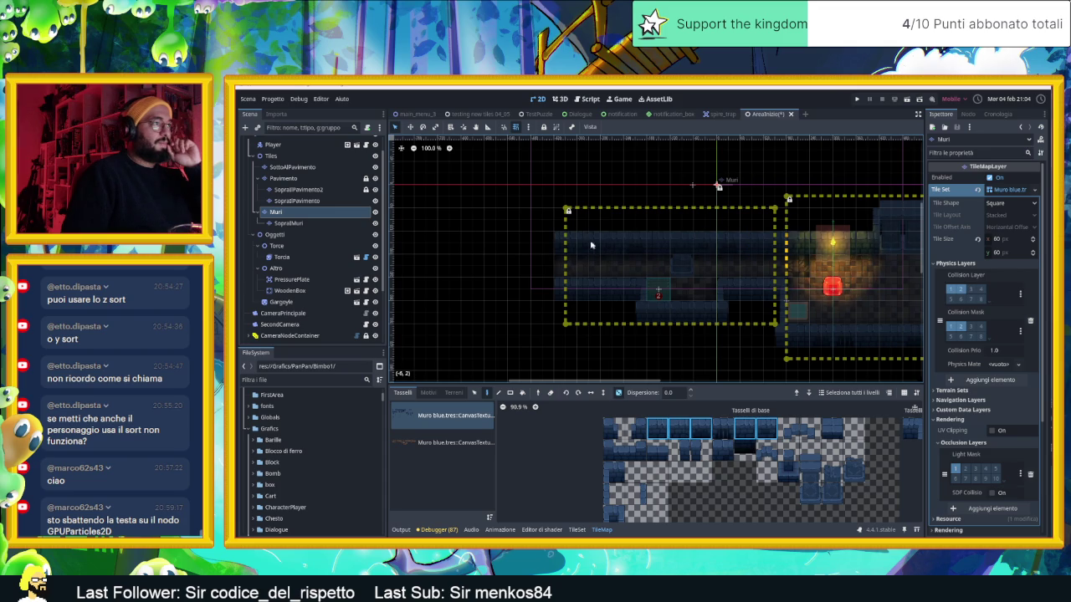
scroll(627, 241, up, 3)
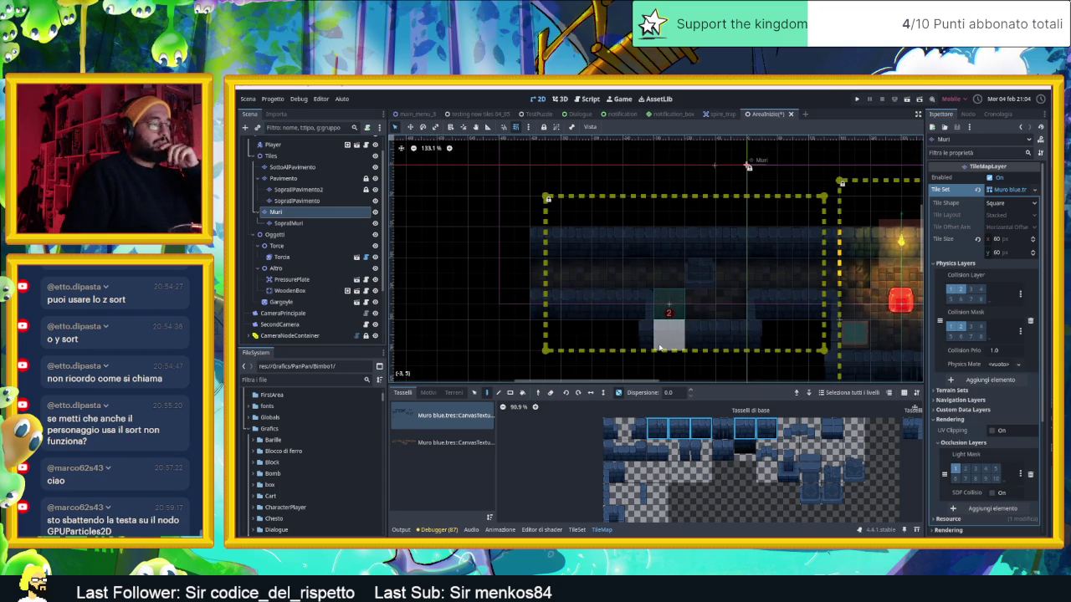
drag(566, 280, 669, 268)
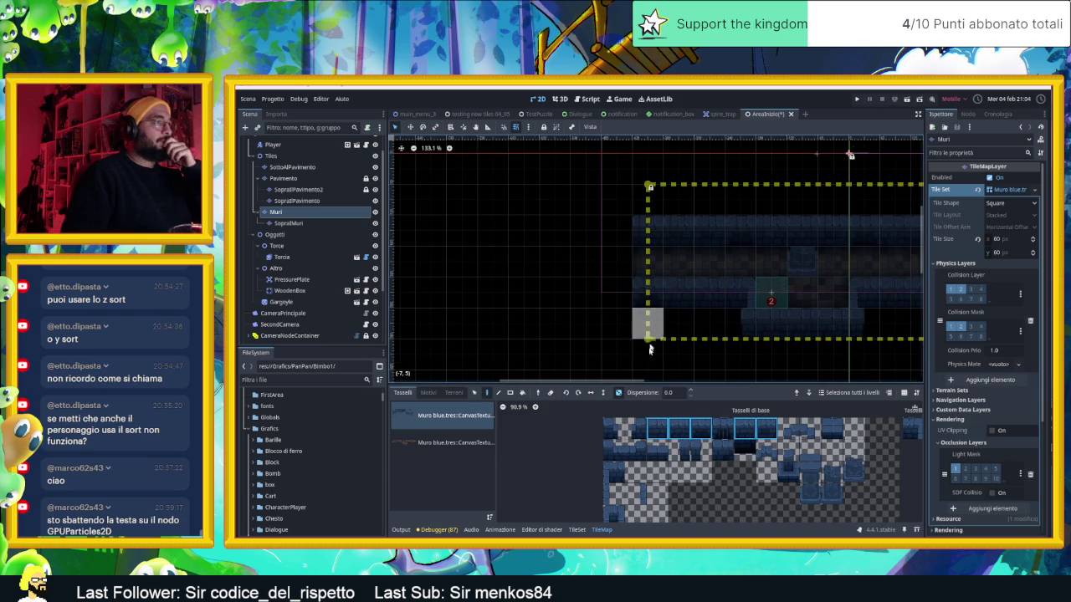
Step: Paint a single wall tile near the room's left edge and try neighbouring wall tiles
click(608, 475)
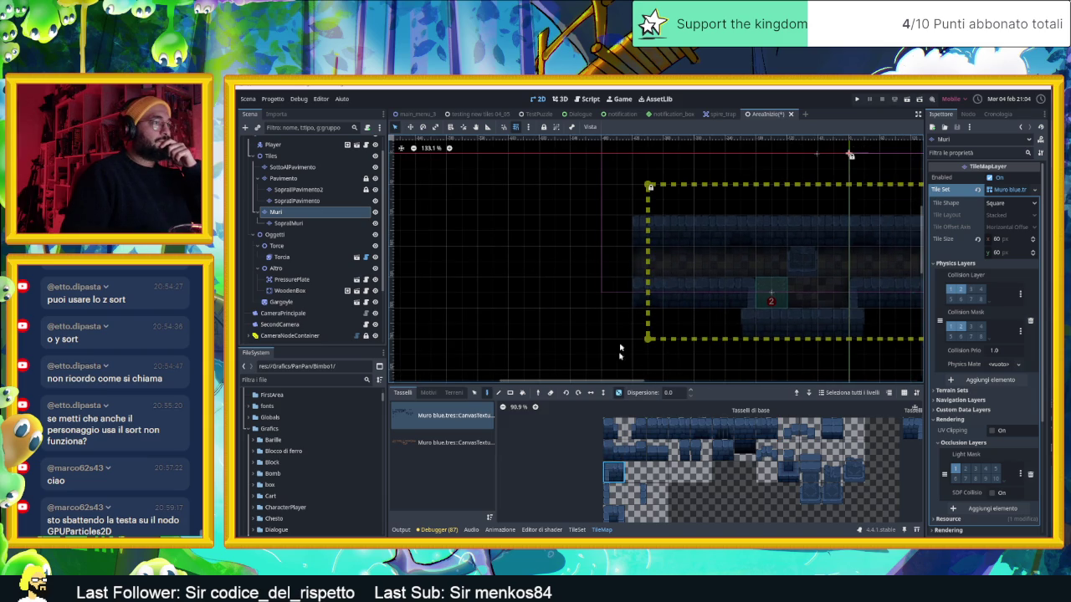
click(617, 292)
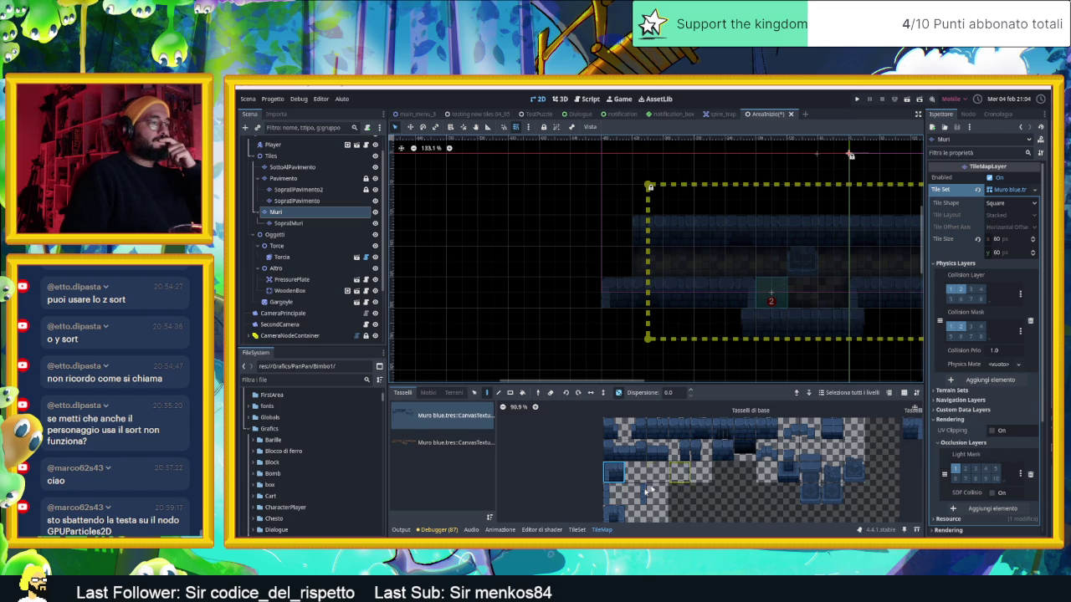
click(620, 501)
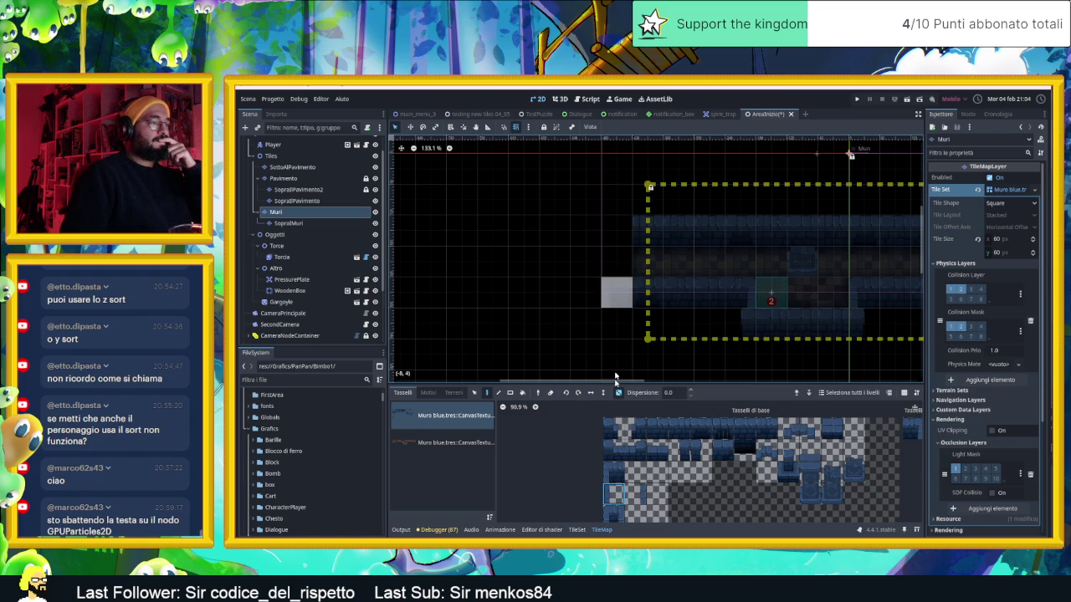
click(671, 453)
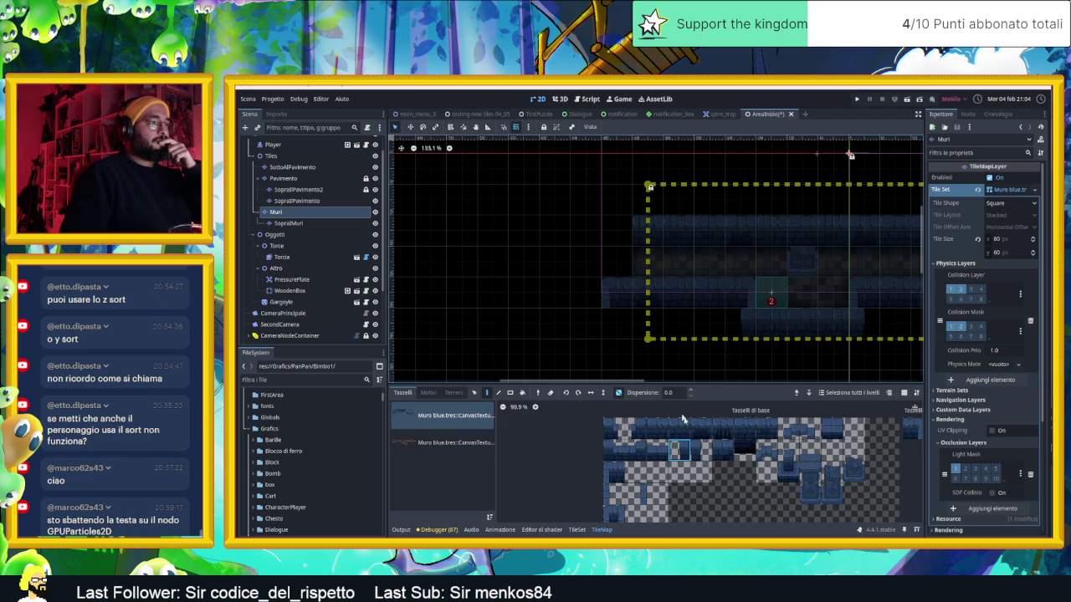
click(701, 451)
Step: Paint two wall tiles left of the room, then erase the misplaced ones
click(625, 231)
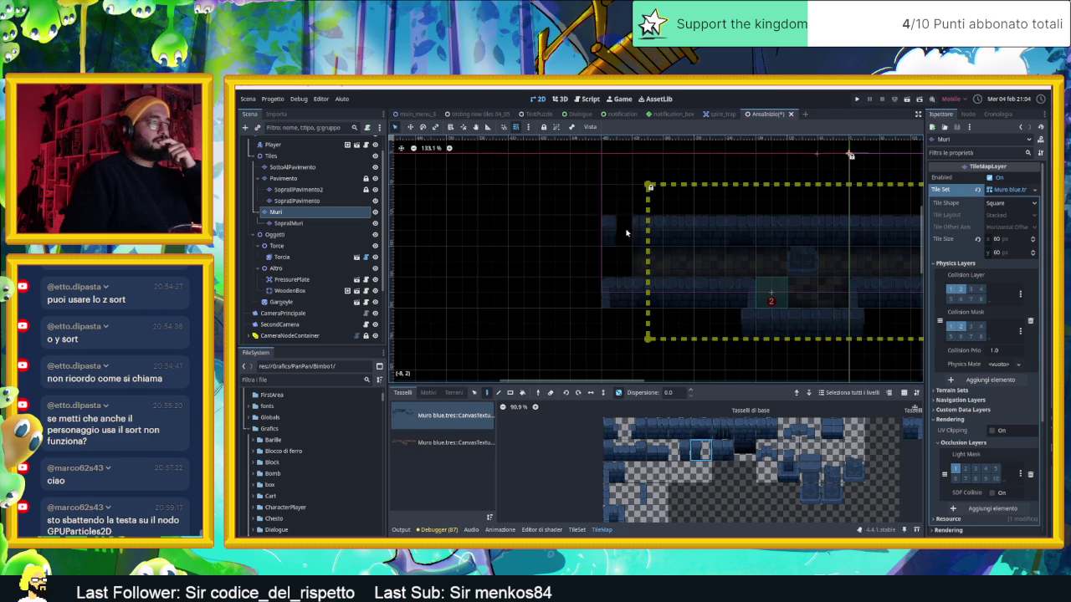
click(628, 199)
click(679, 451)
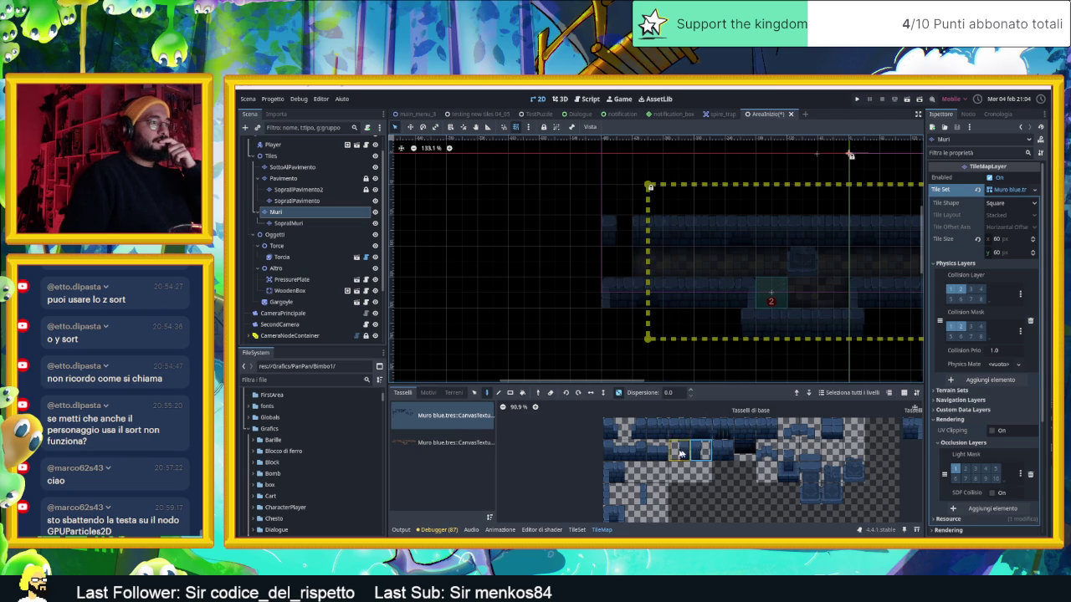
right_click(612, 229)
right_click(616, 199)
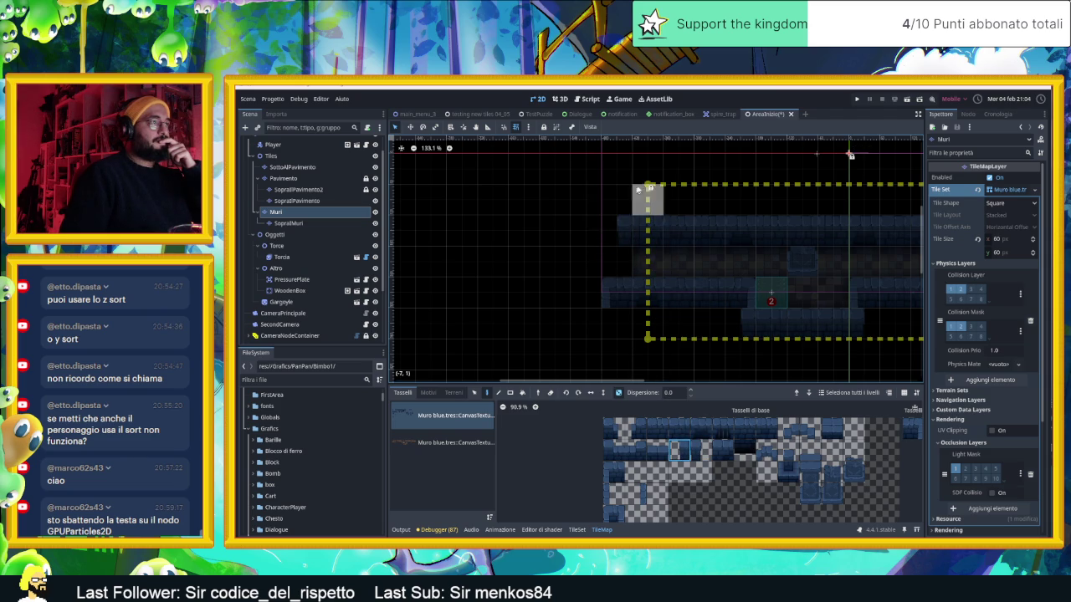
mouse_move(632, 188)
mouse_down()
mouse_move(592, 219)
mouse_move(594, 240)
mouse_up()
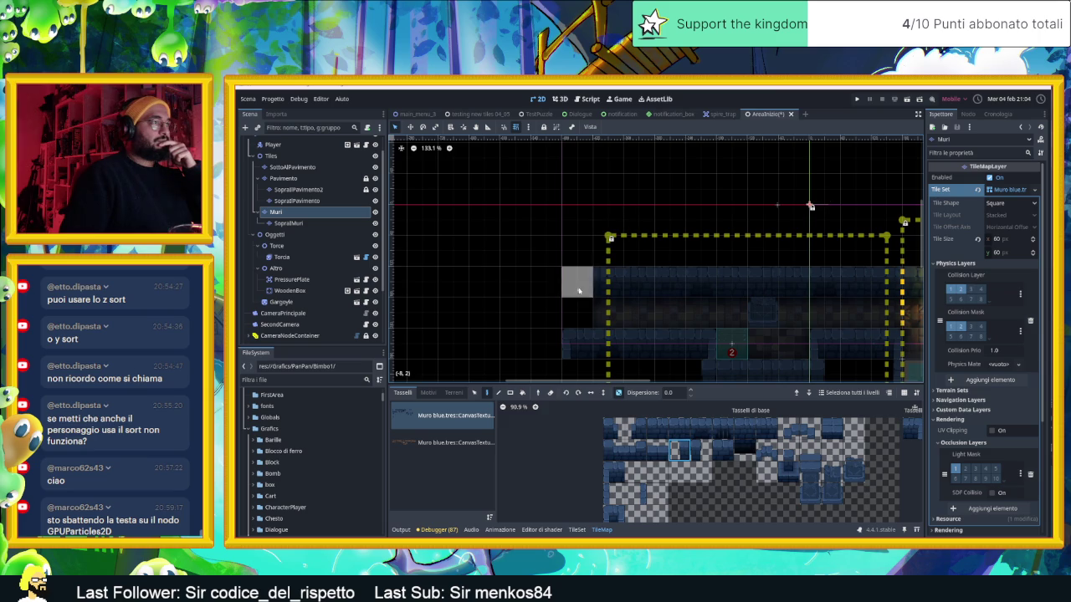
Step: Pick a two-tile vertical piece, then a top wall tile, and extend the top wall leftward
click(636, 493)
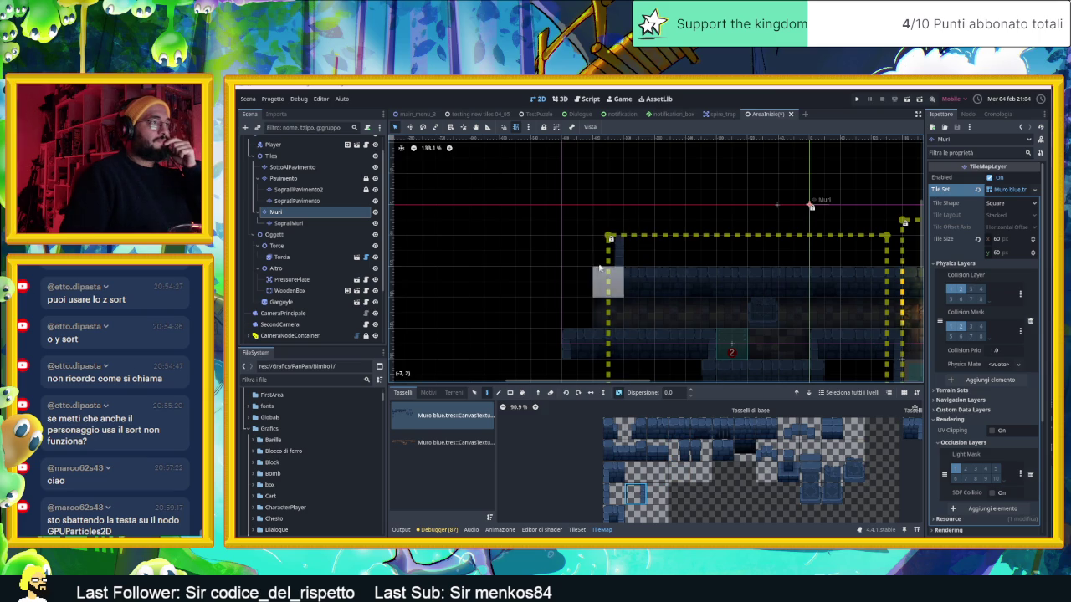
scroll(335, 251, down, 3)
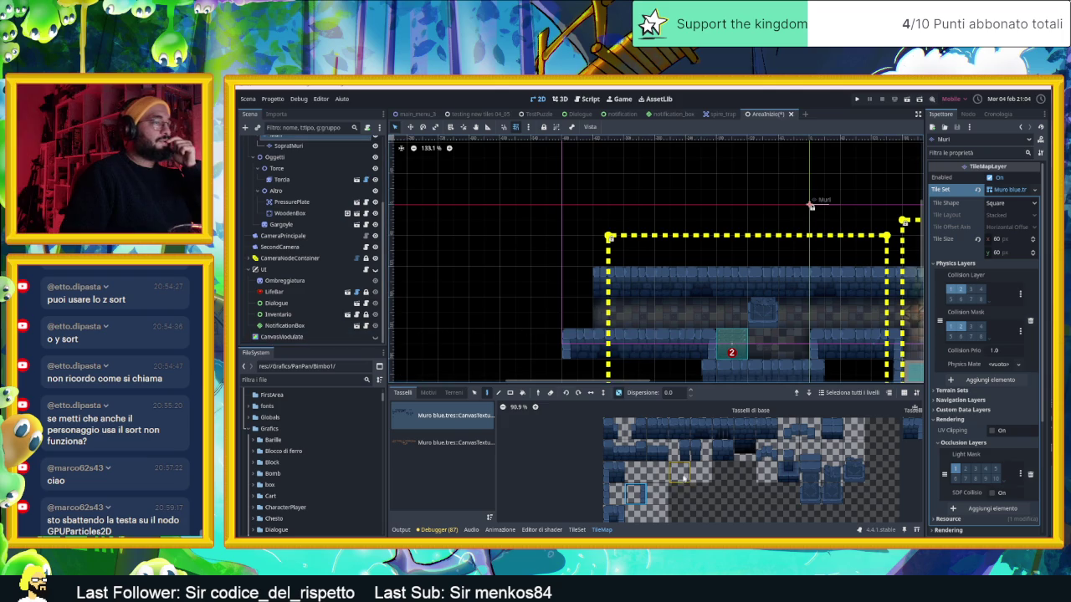
drag(614, 493, 613, 472)
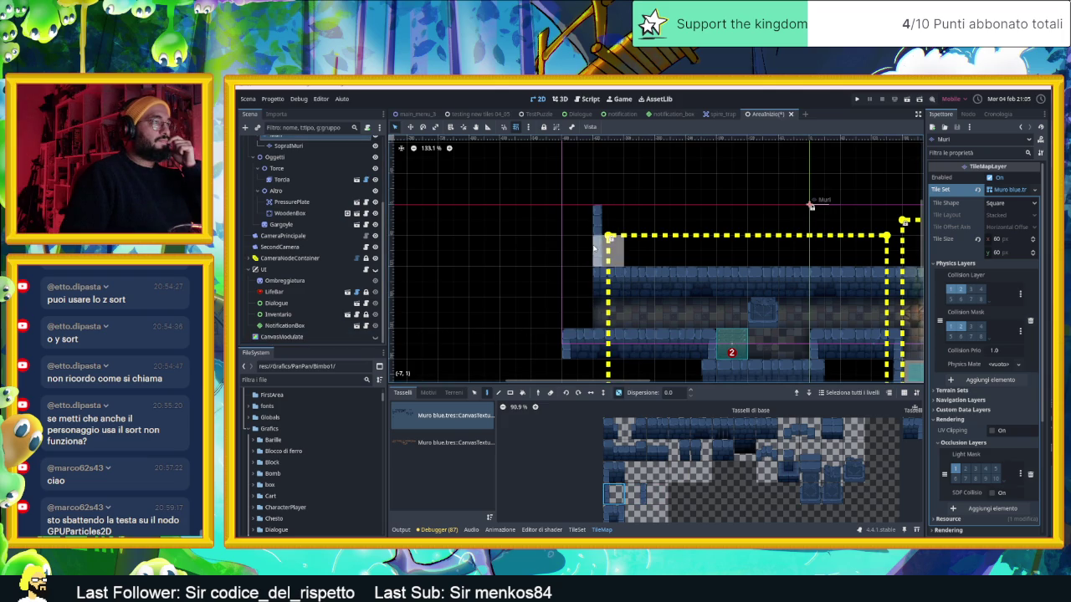
scroll(535, 265, down, 2)
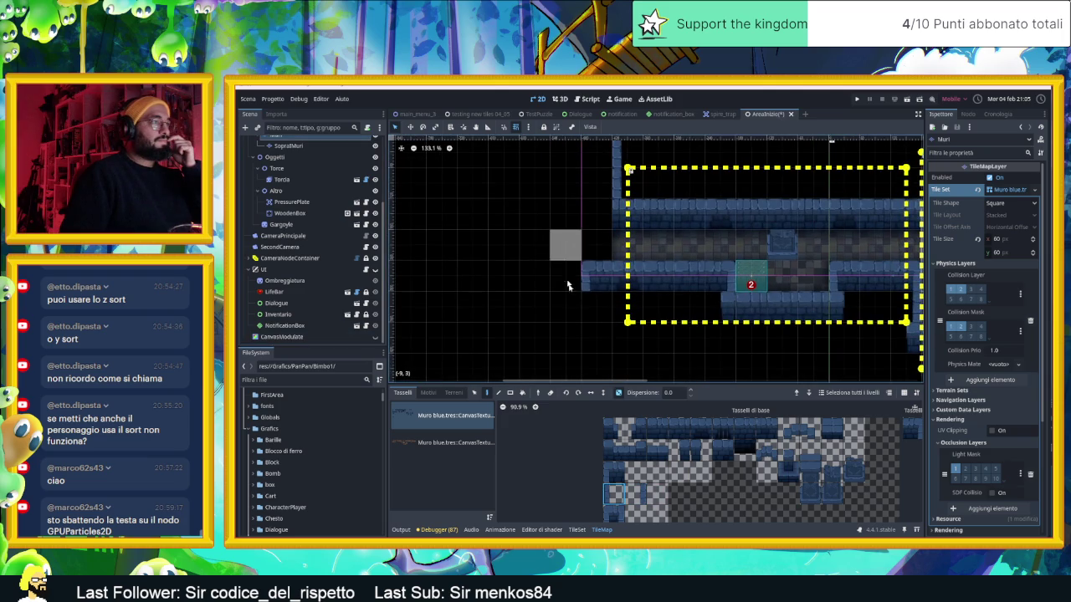
scroll(627, 305, up, 3)
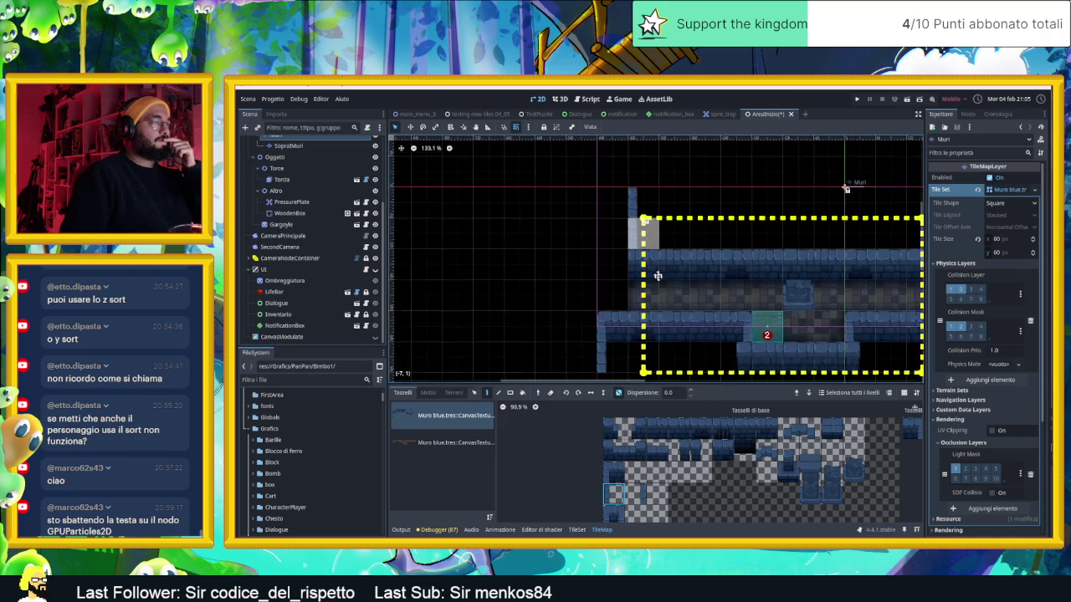
click(679, 428)
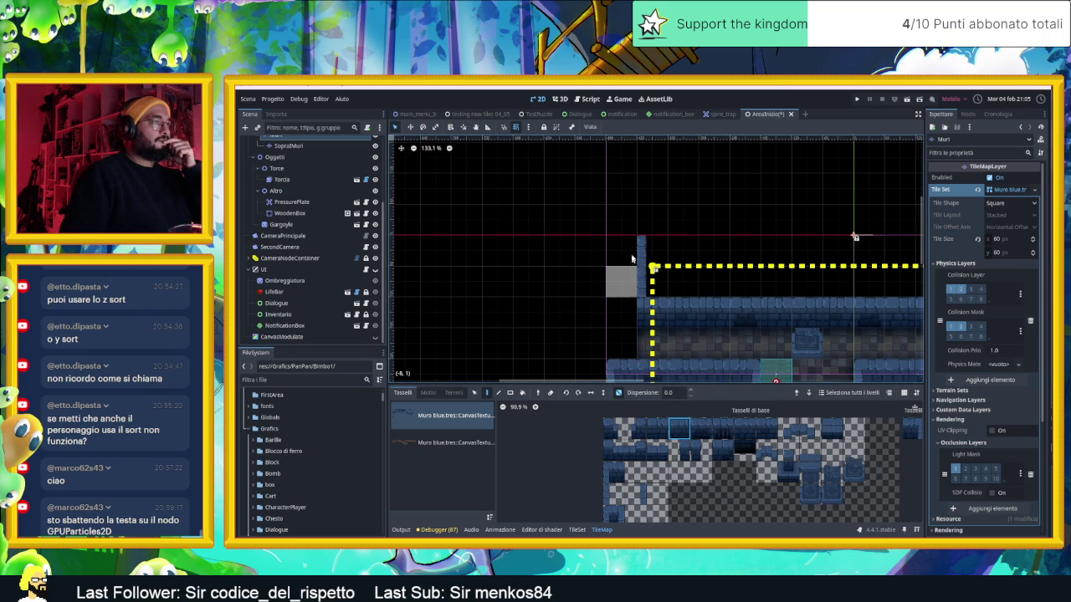
drag(637, 251, 528, 253)
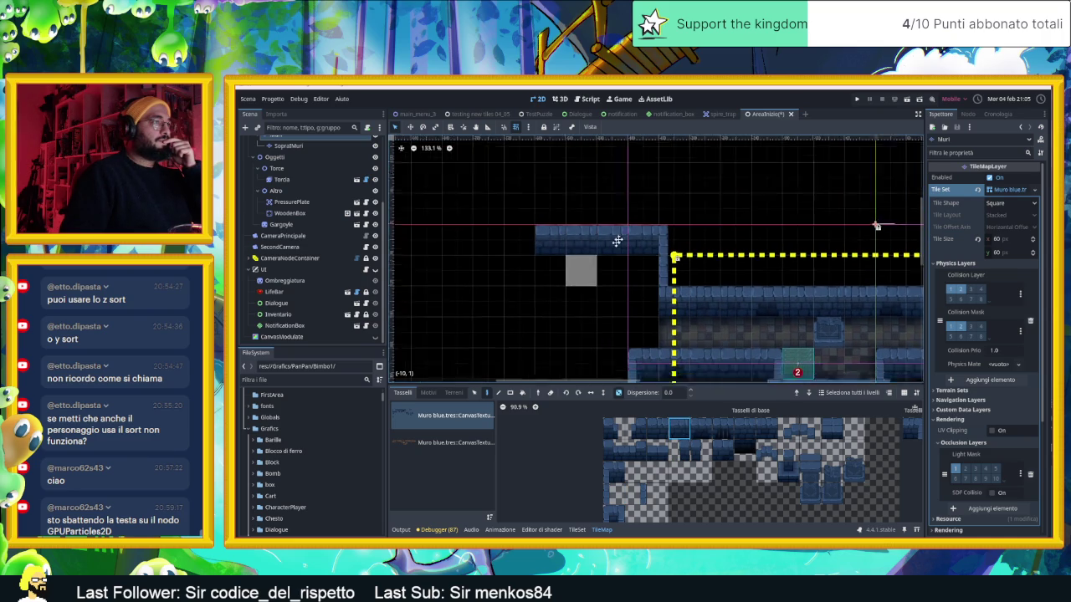
Step: Extend the top wall two more tiles left and paint, then erase, a top-left corner tile
scroll(585, 251, down, 5)
scroll(585, 251, left, 5)
click(579, 172)
click(556, 174)
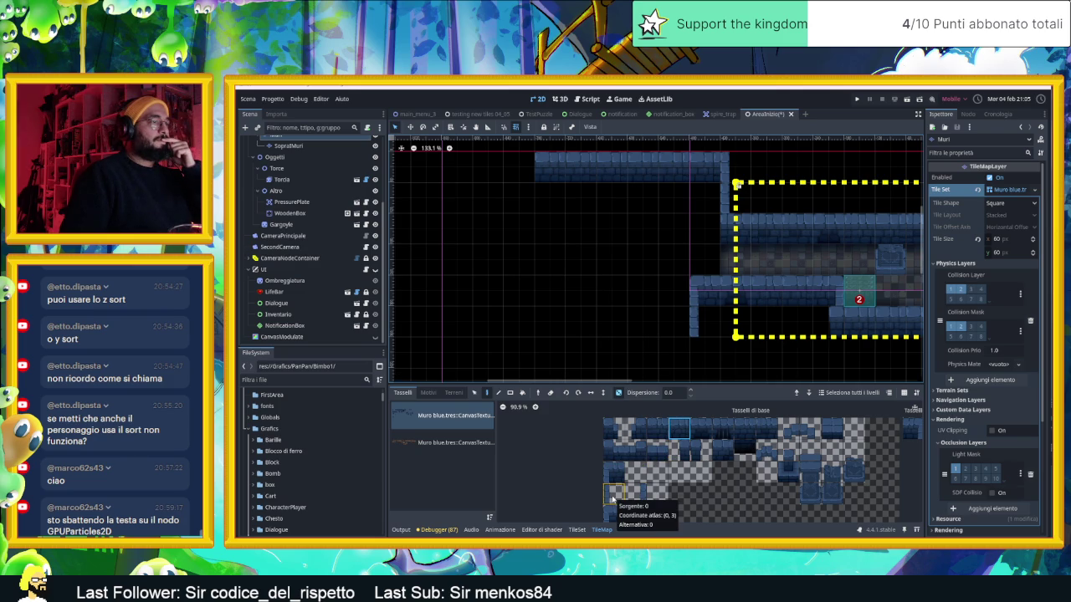
click(679, 450)
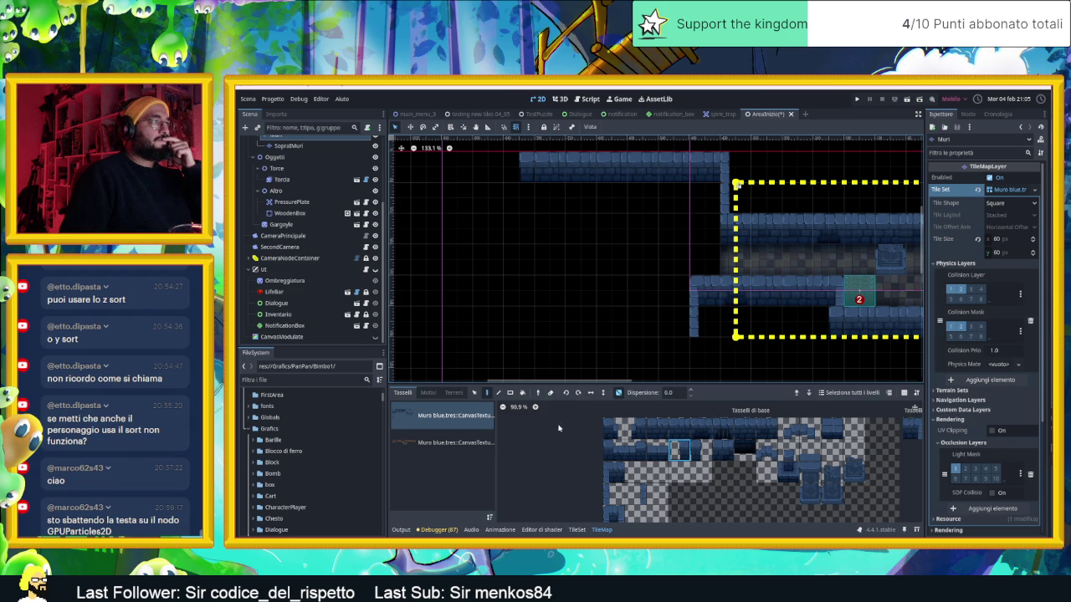
click(613, 473)
click(512, 167)
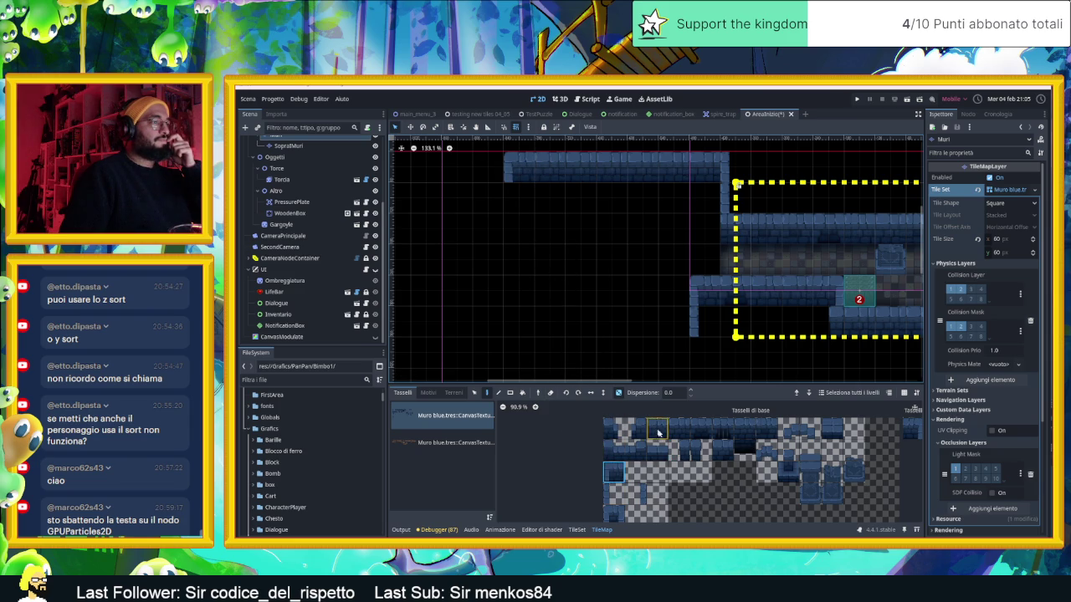
click(618, 494)
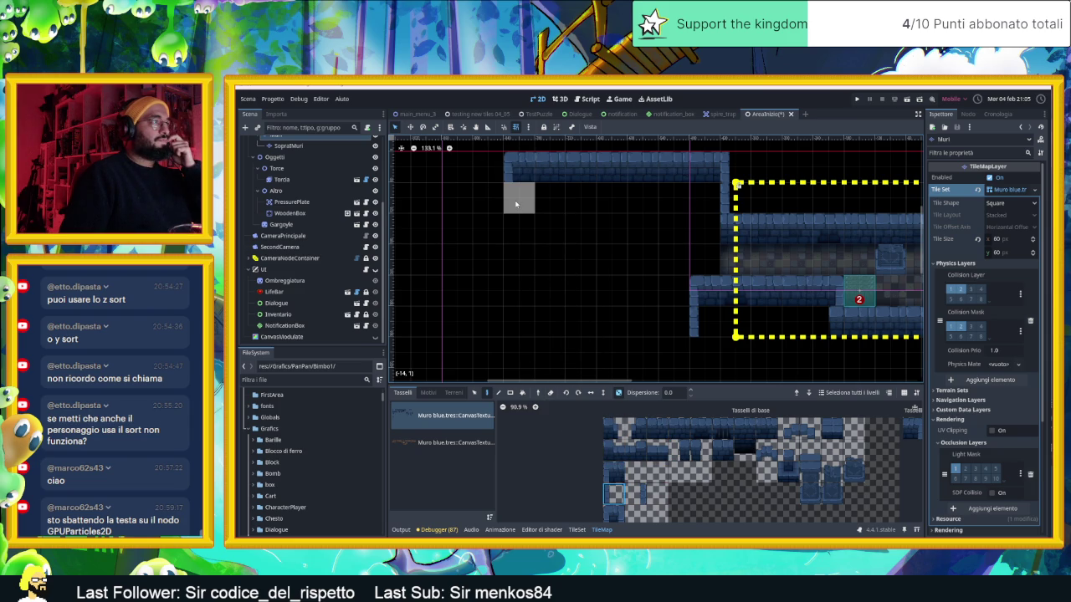
right_click(507, 174)
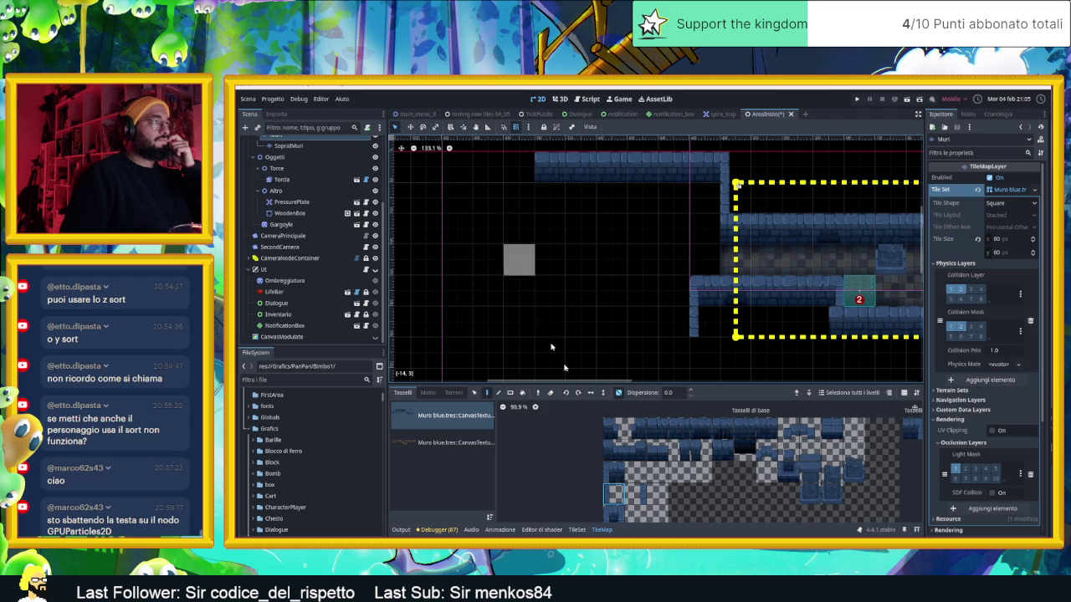
click(636, 494)
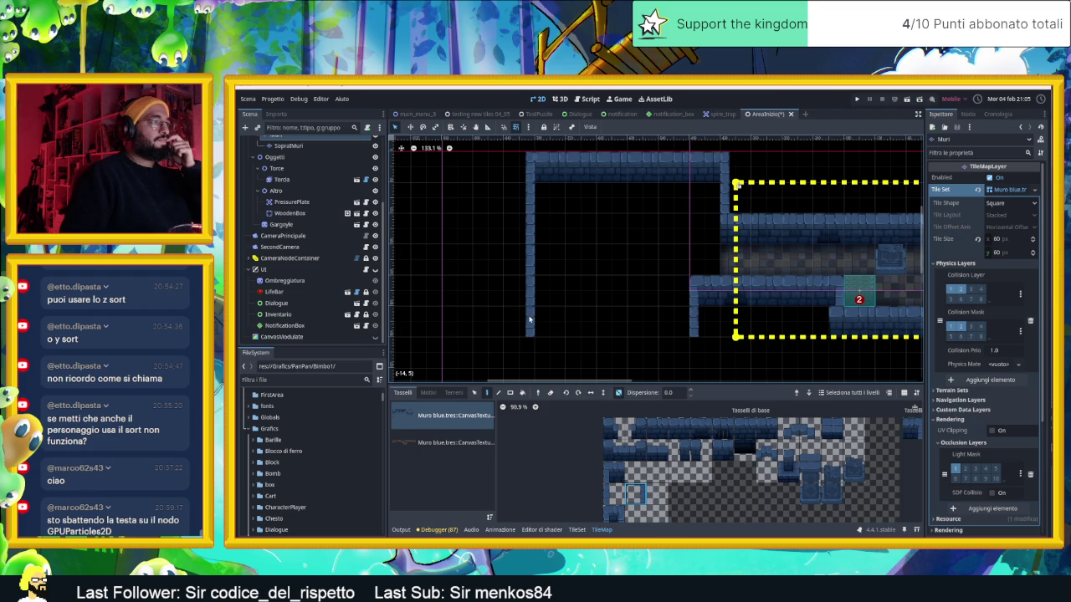
Step: Paint a horizontal wall row below the new room and select six top wall tiles
scroll(612, 316, down, 3)
scroll(612, 315, right, 1)
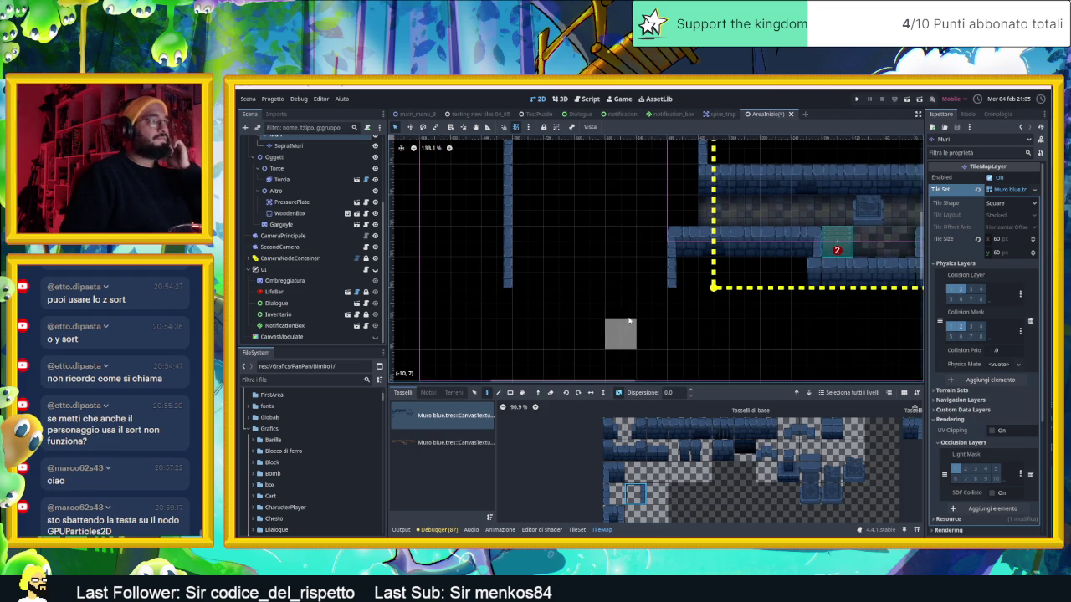
click(657, 429)
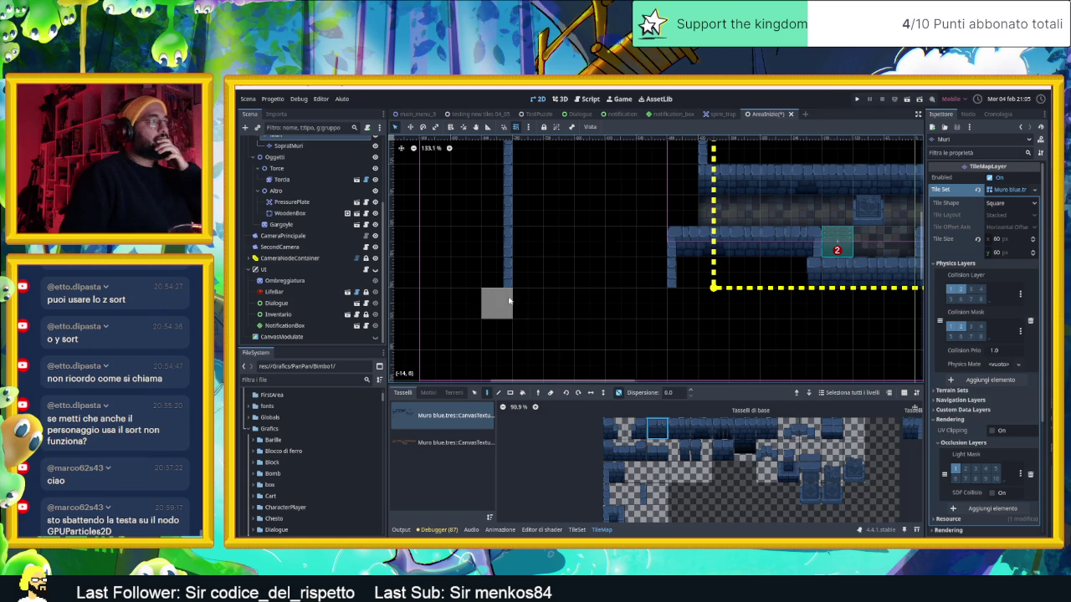
drag(514, 303, 650, 303)
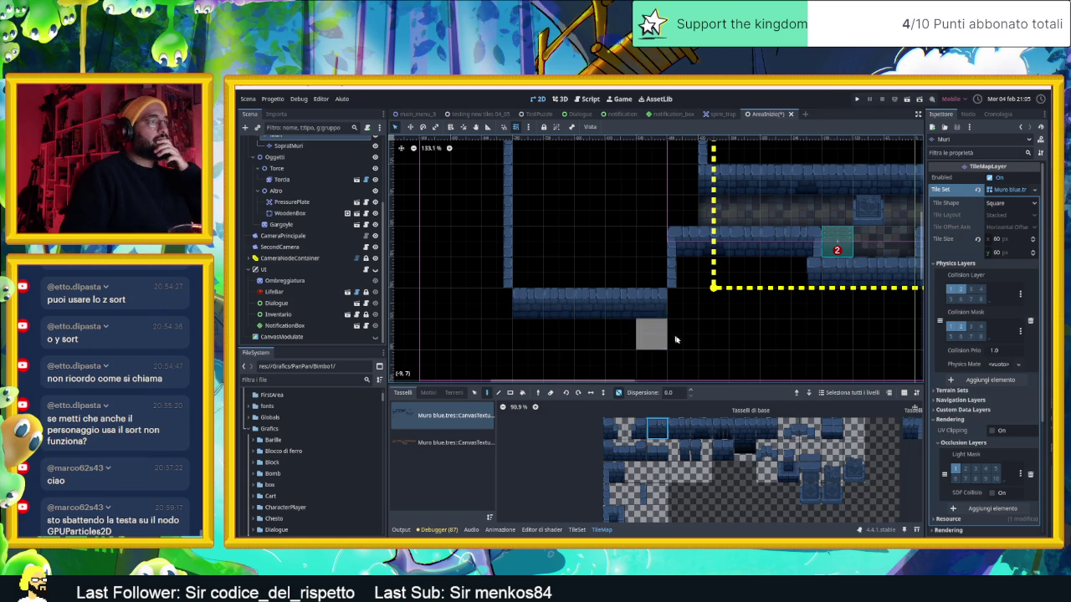
drag(658, 429, 707, 429)
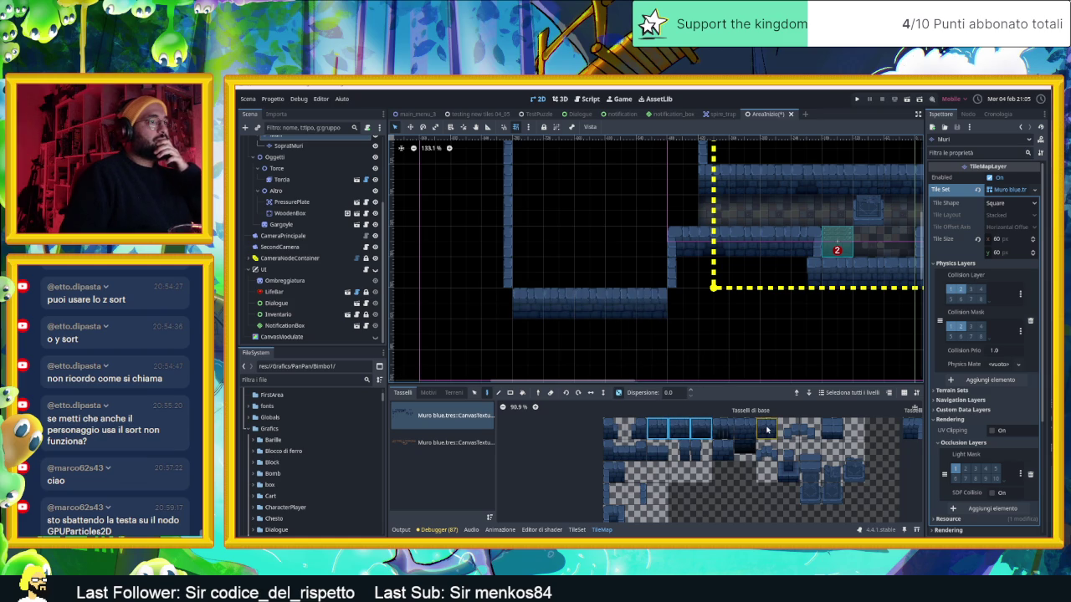
shift+click(766, 429)
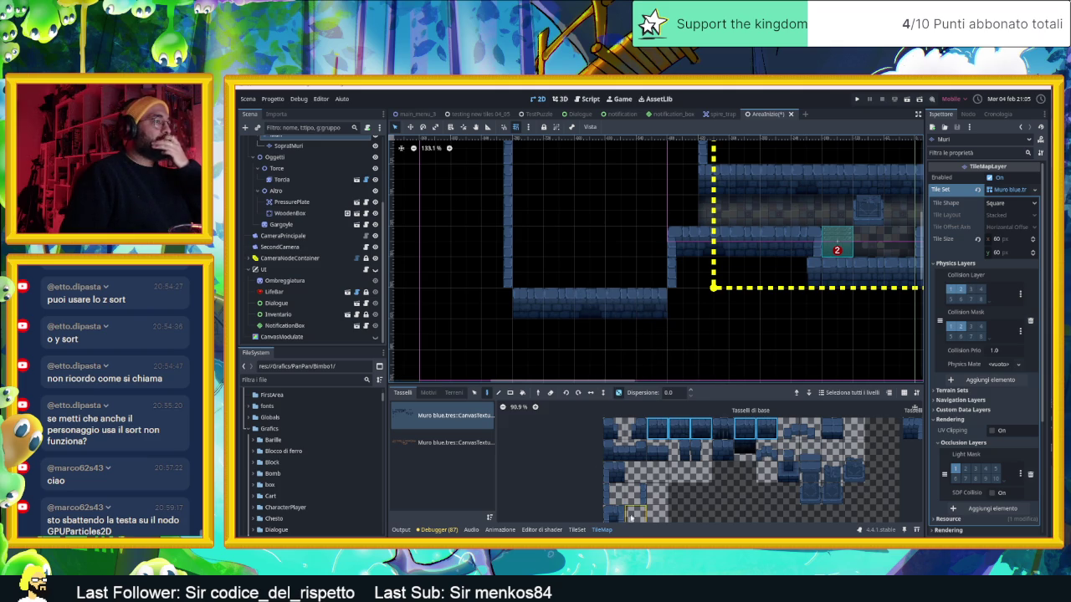
Step: Add wall tiles at the lower wall's left and right ends, then view the whole room
click(679, 450)
click(496, 304)
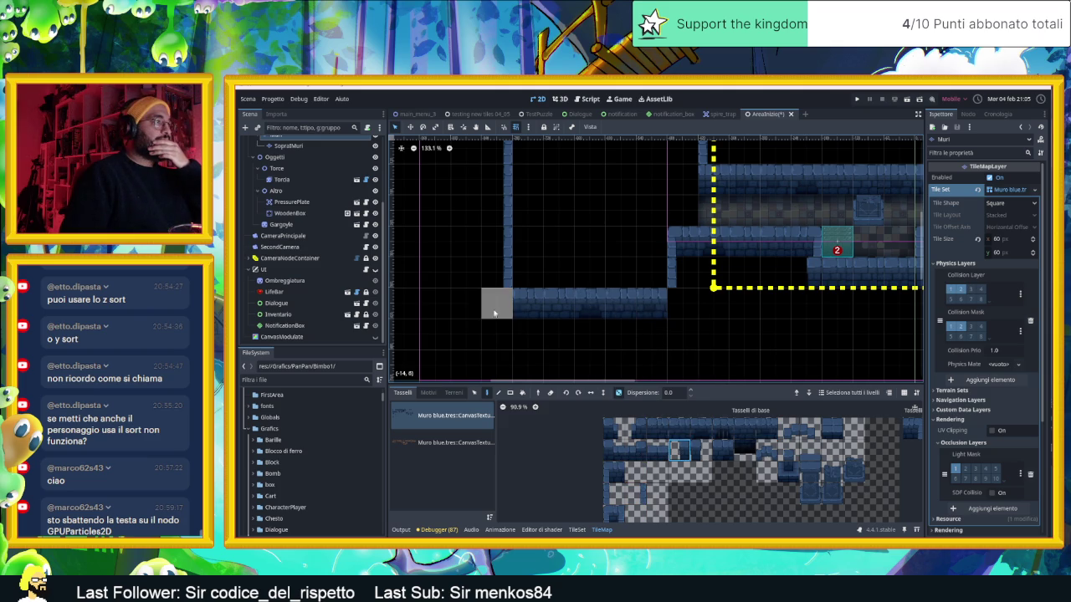
click(701, 450)
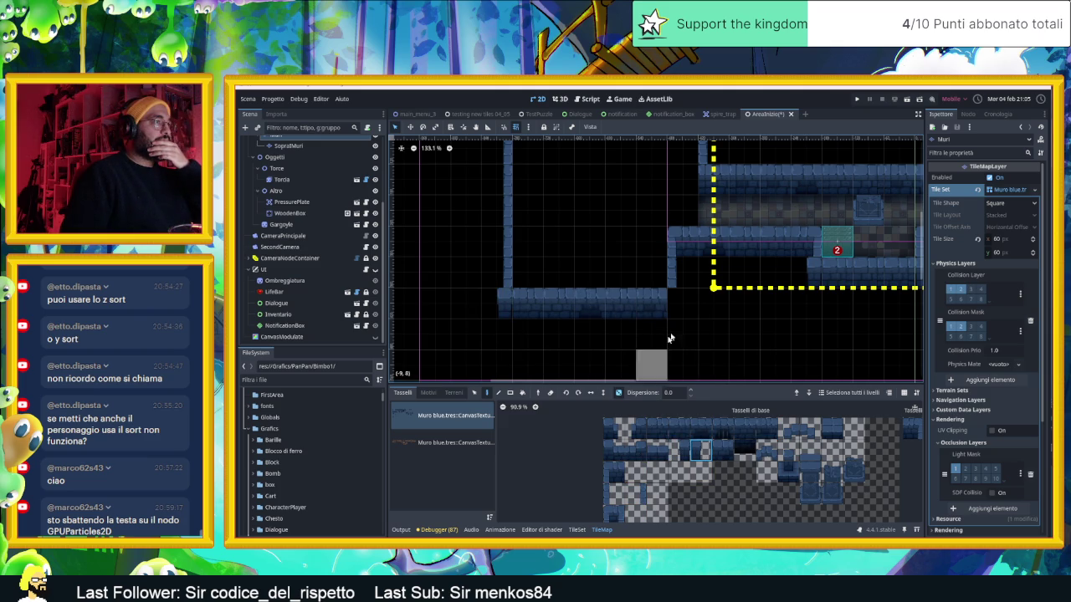
click(674, 303)
scroll(686, 349, right, 1)
scroll(686, 350, down, 2)
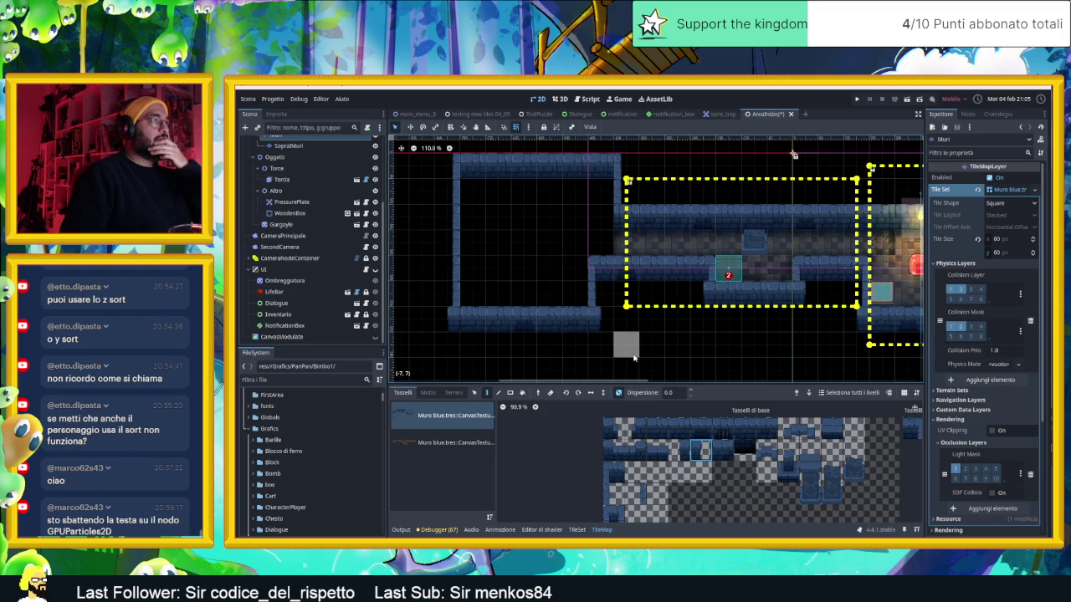
scroll(650, 359, down, 1)
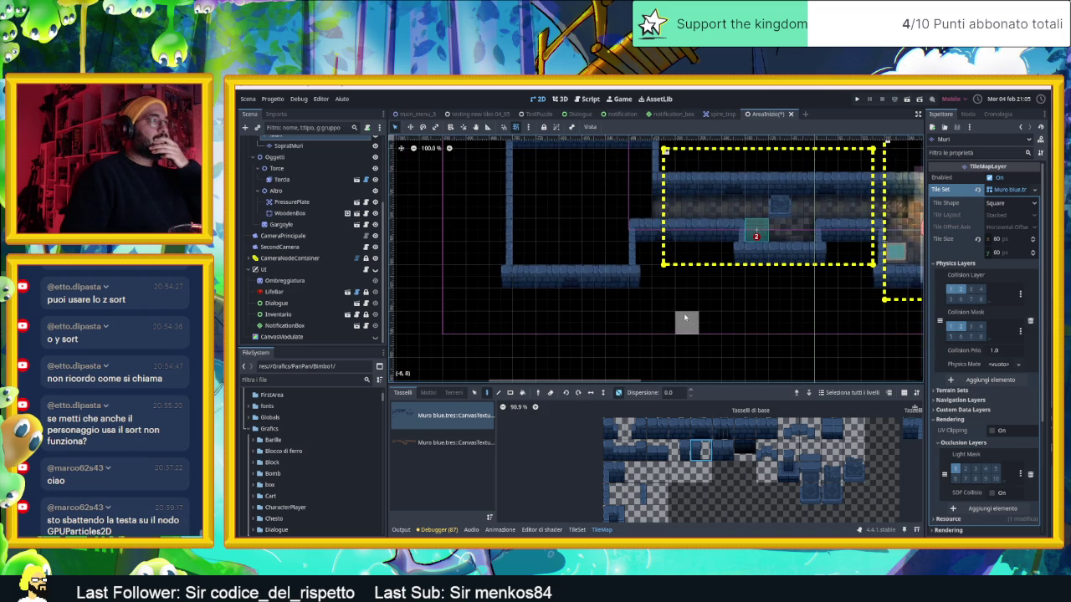
drag(641, 299, 658, 330)
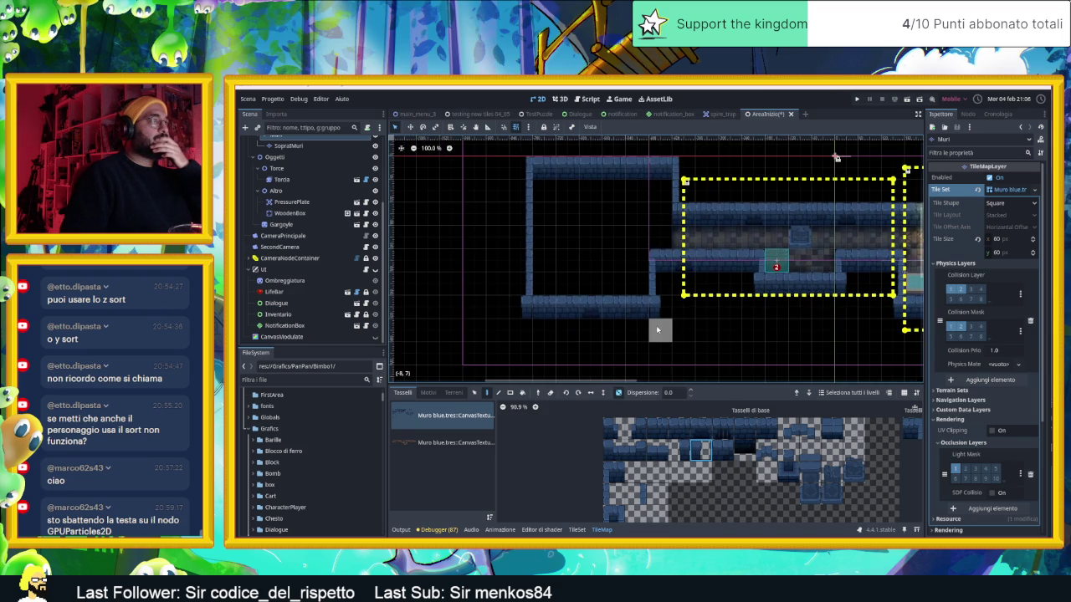
Step: Zoom the canvas and pick a blue stone wall tile from the Muri atlas
scroll(623, 328, up, 3)
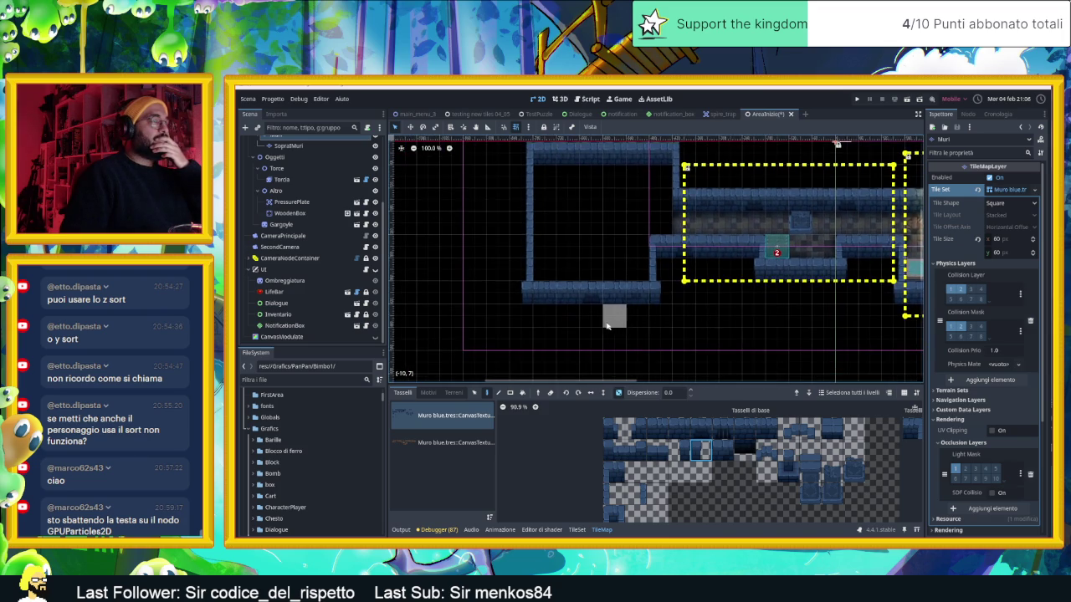
scroll(596, 327, up, 1)
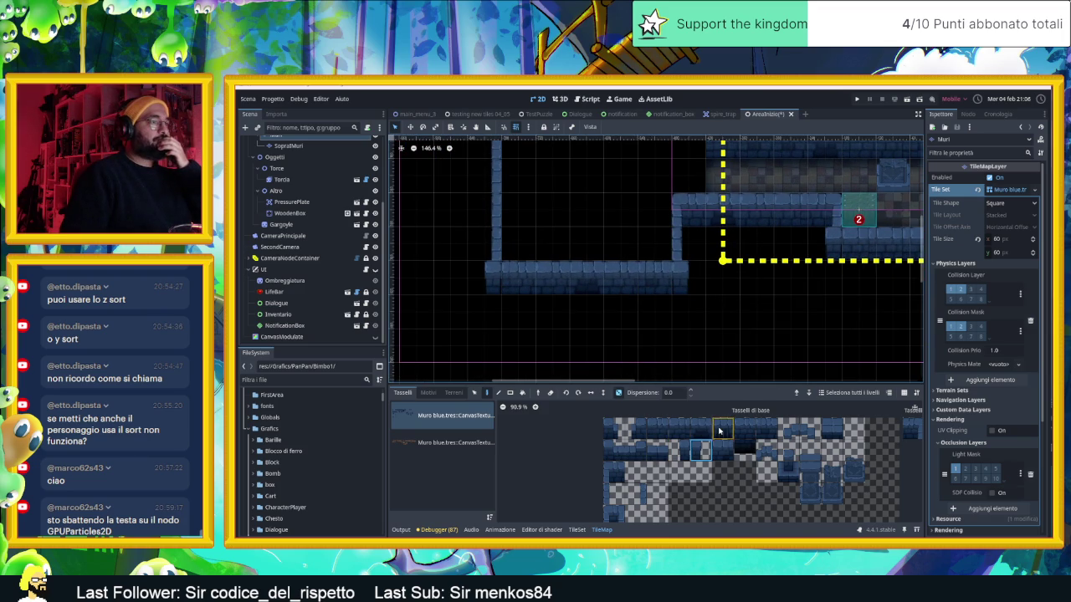
click(718, 430)
scroll(663, 318, down, 2)
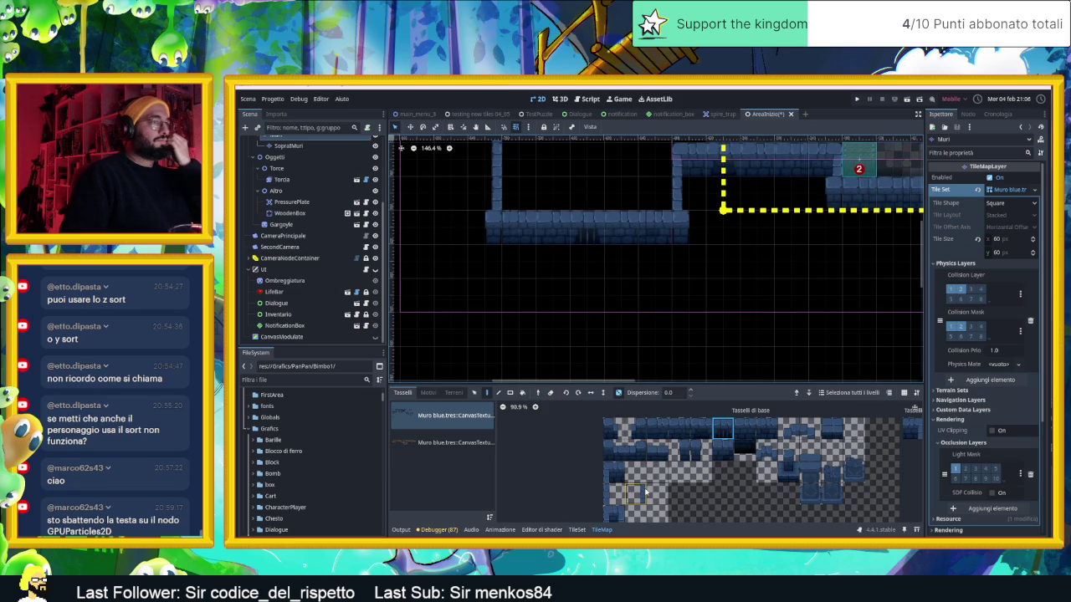
scroll(633, 347, down, 1)
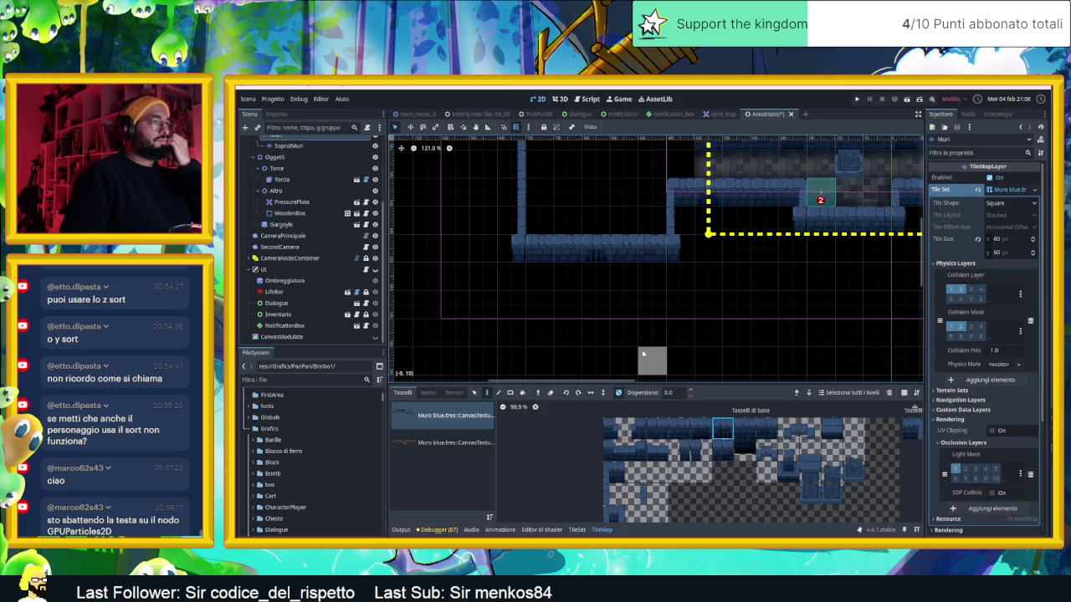
scroll(640, 335, down, 1)
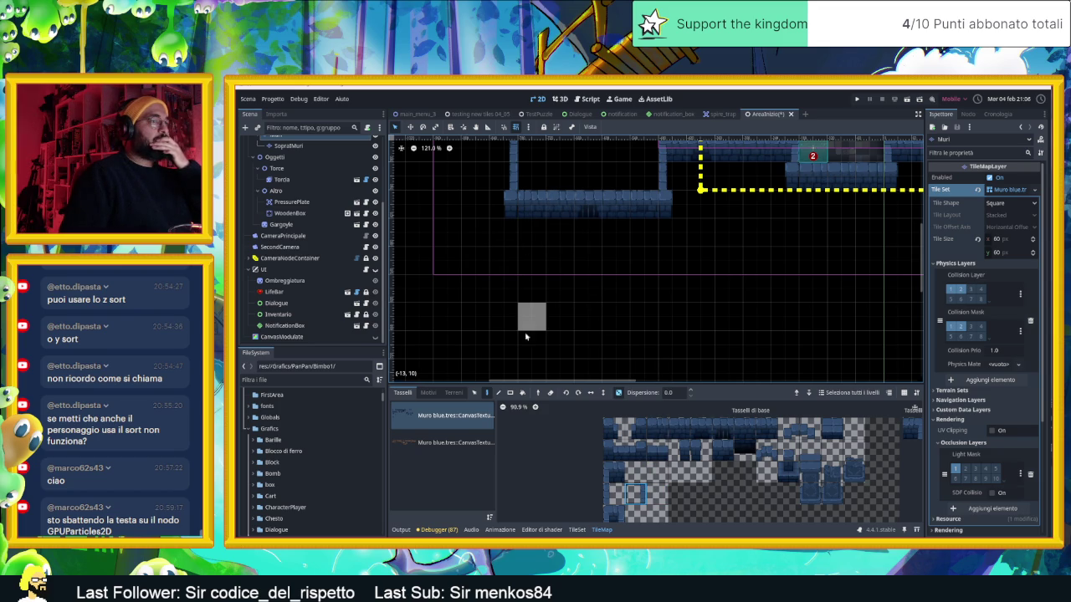
Step: Place a dark tile under the wall and extend the wall at both its left and right ends
click(744, 449)
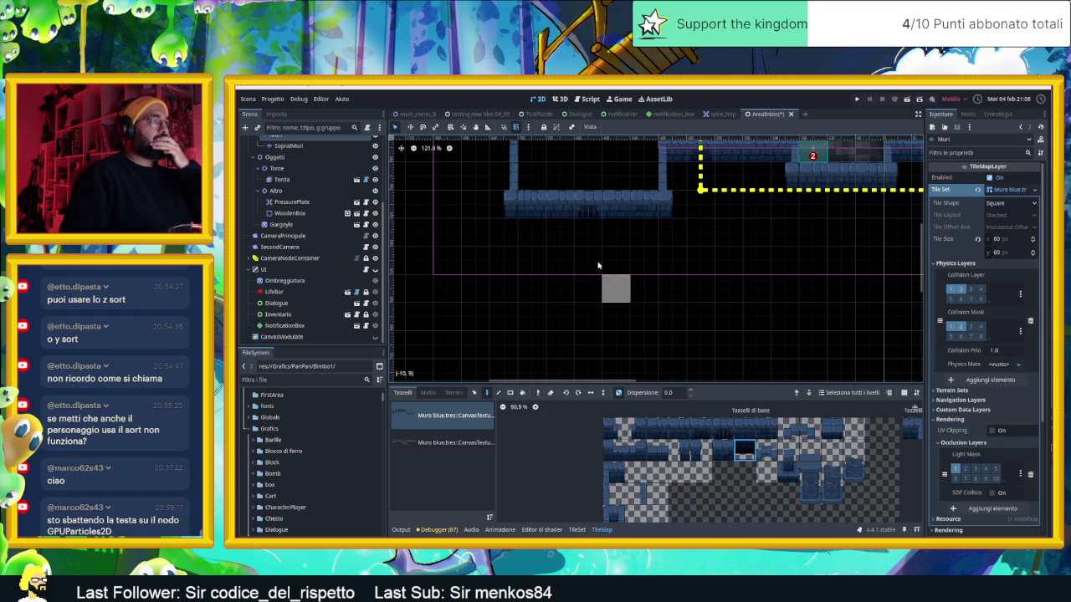
click(589, 234)
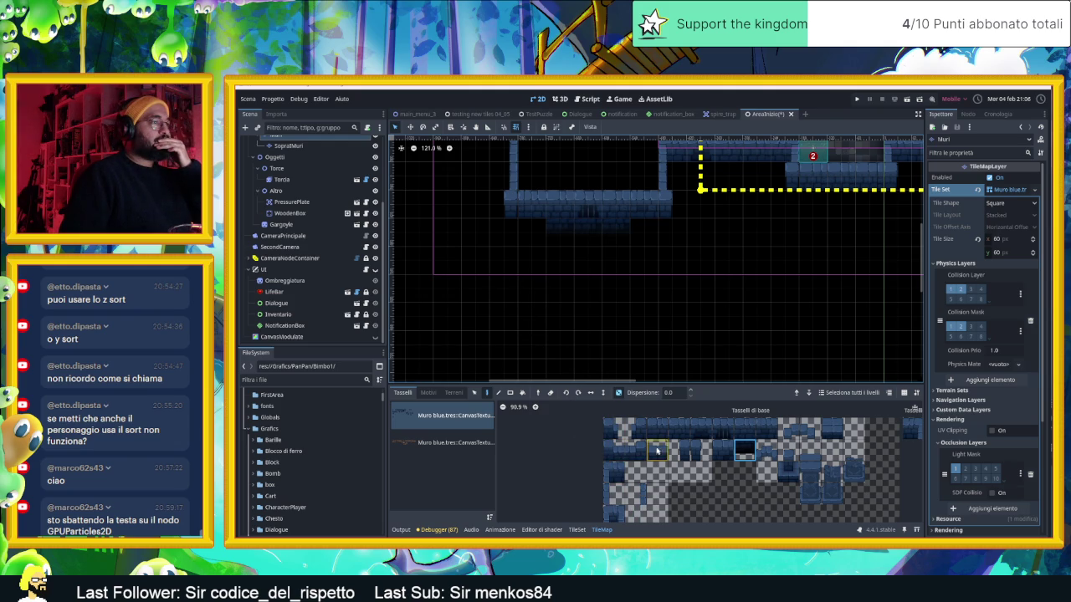
click(678, 428)
click(500, 205)
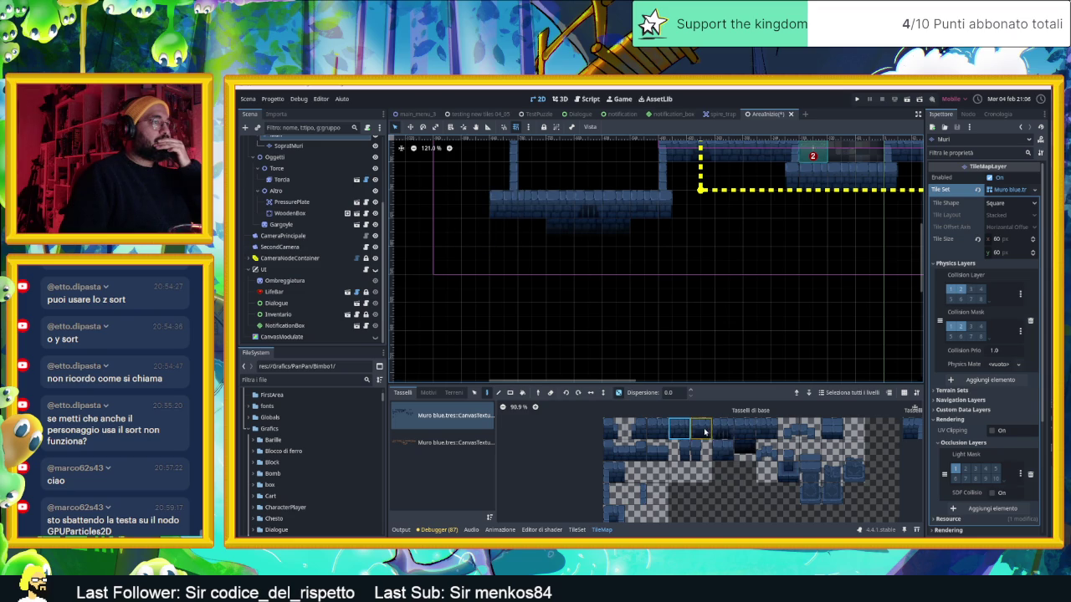
drag(651, 433, 650, 433)
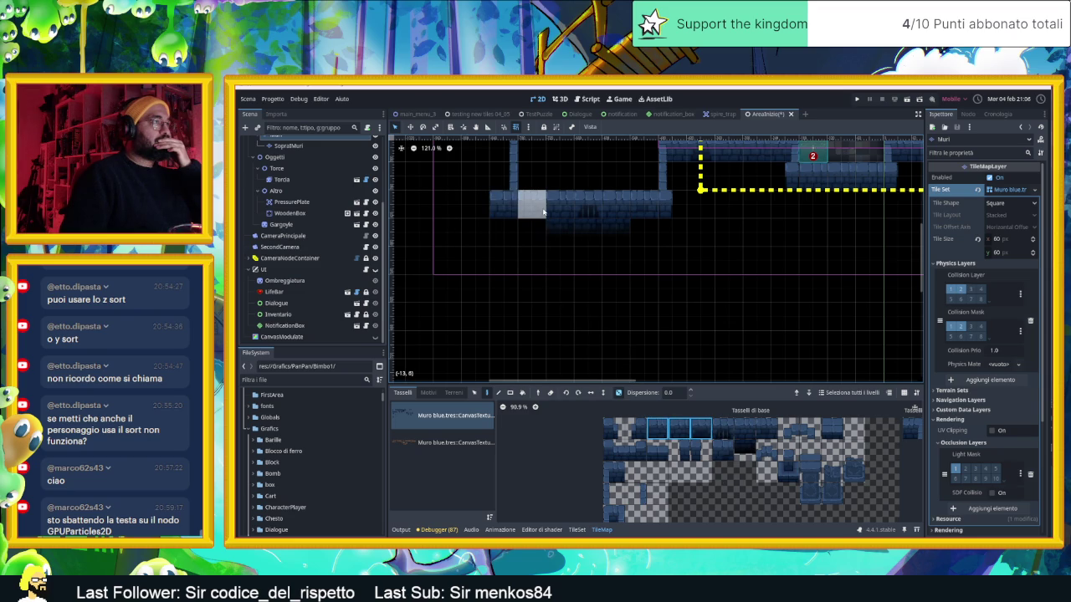
click(475, 205)
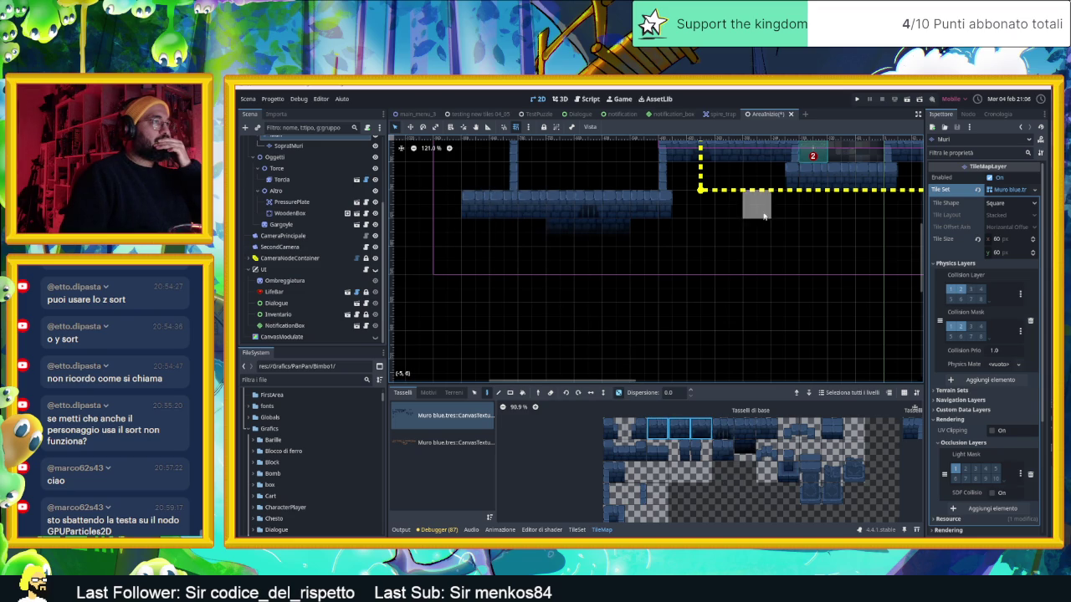
drag(674, 209, 708, 210)
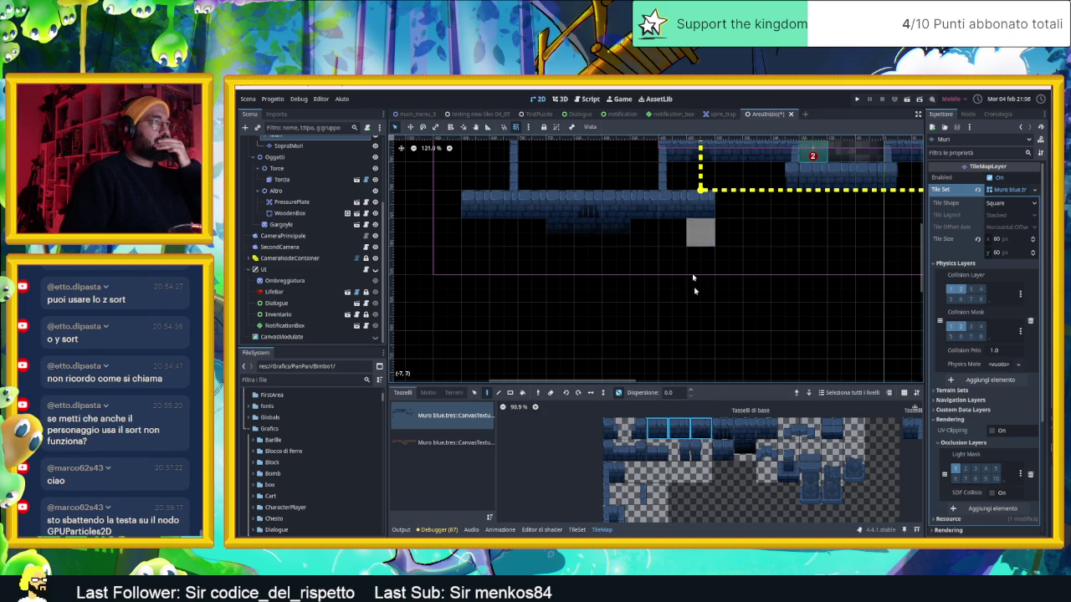
Step: Fill the row under the wall with dark tiles, mirrored horizontally, for the right side wall
click(722, 428)
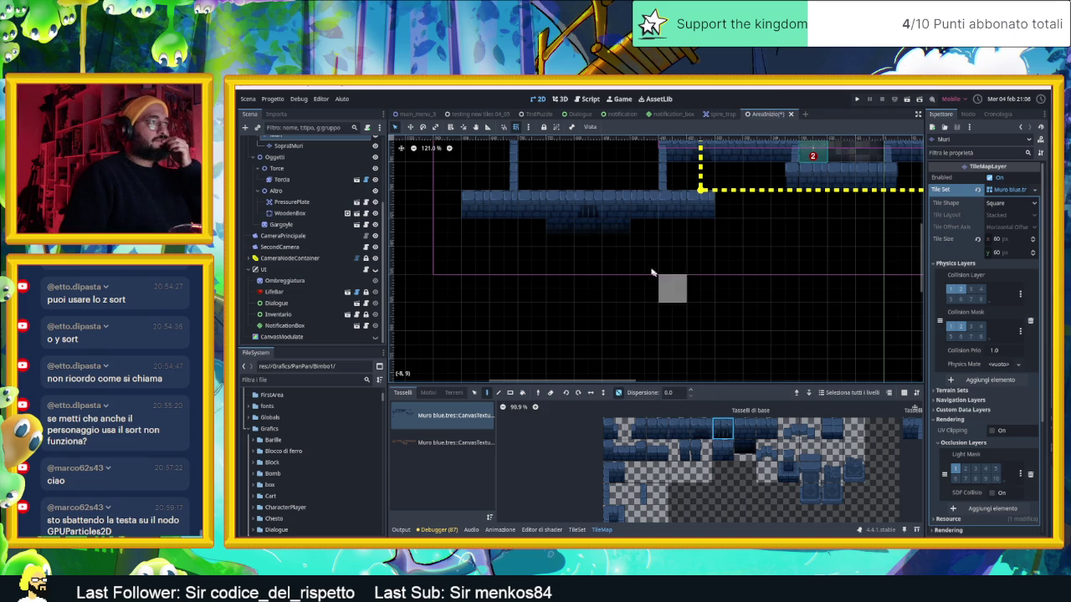
drag(608, 219, 560, 217)
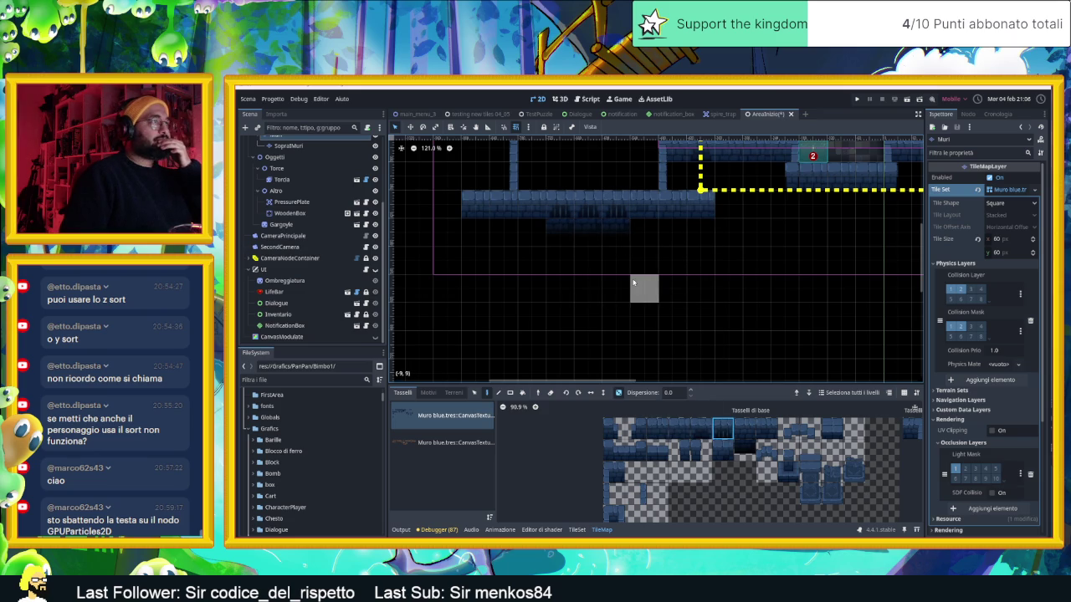
click(591, 393)
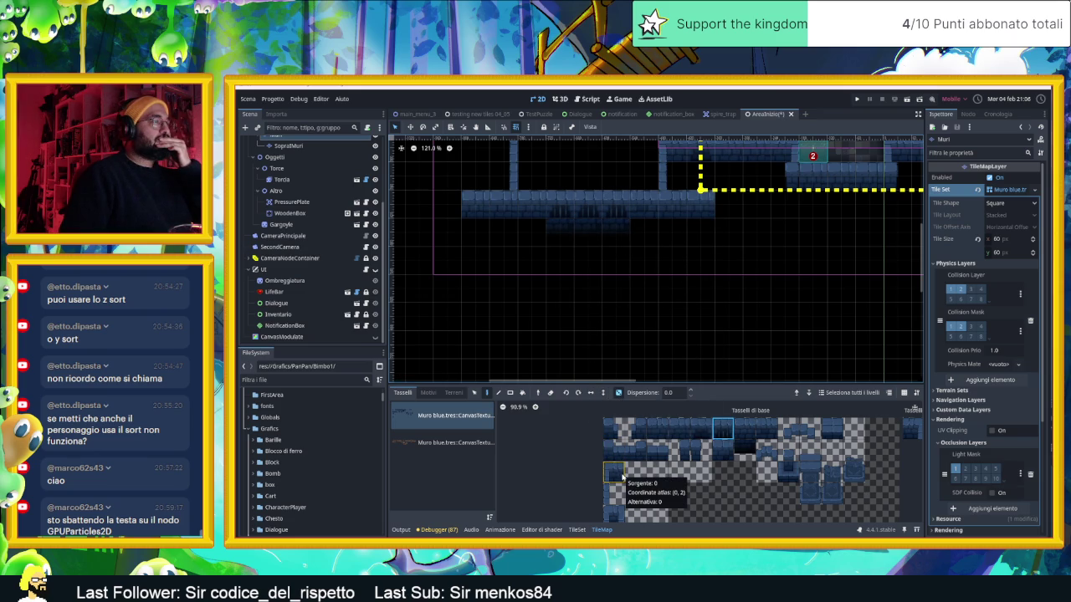
click(617, 492)
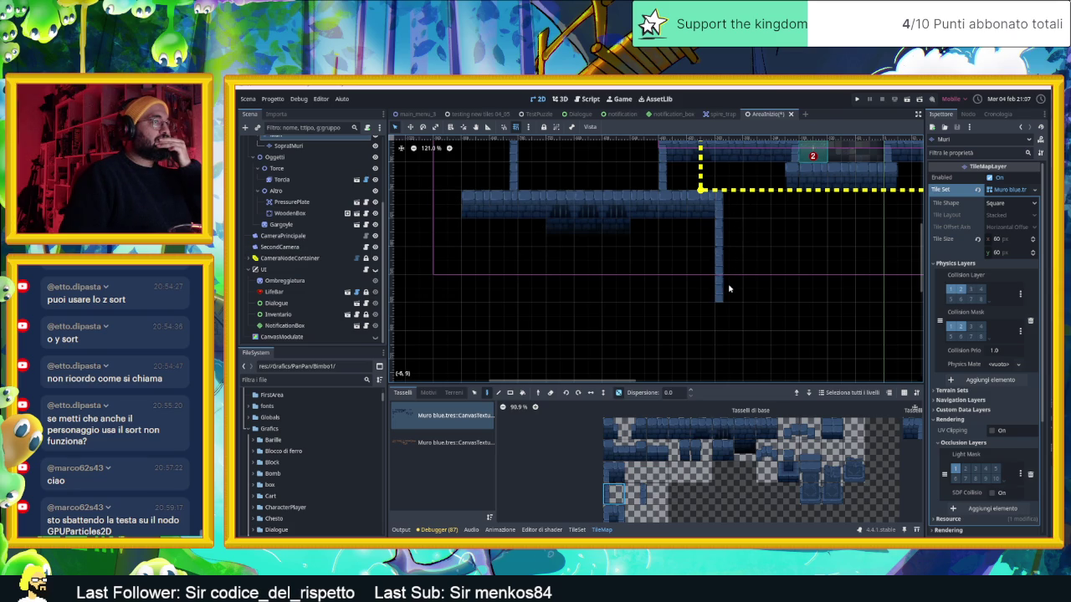
Step: Add wall tiles below the ends of the left and right walls
scroll(726, 301, down, 3)
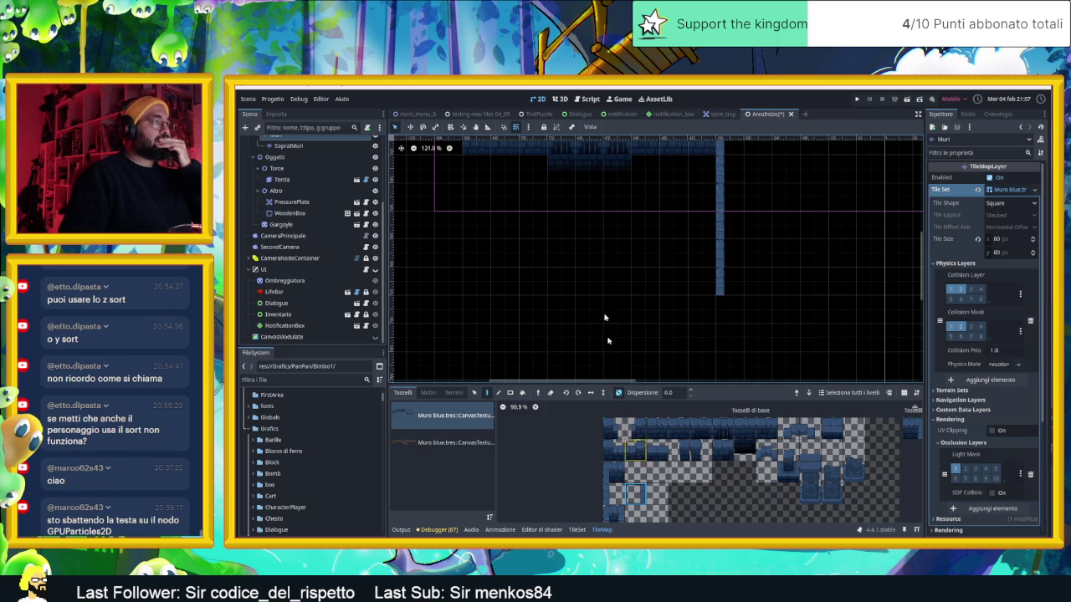
scroll(610, 310, up, 2)
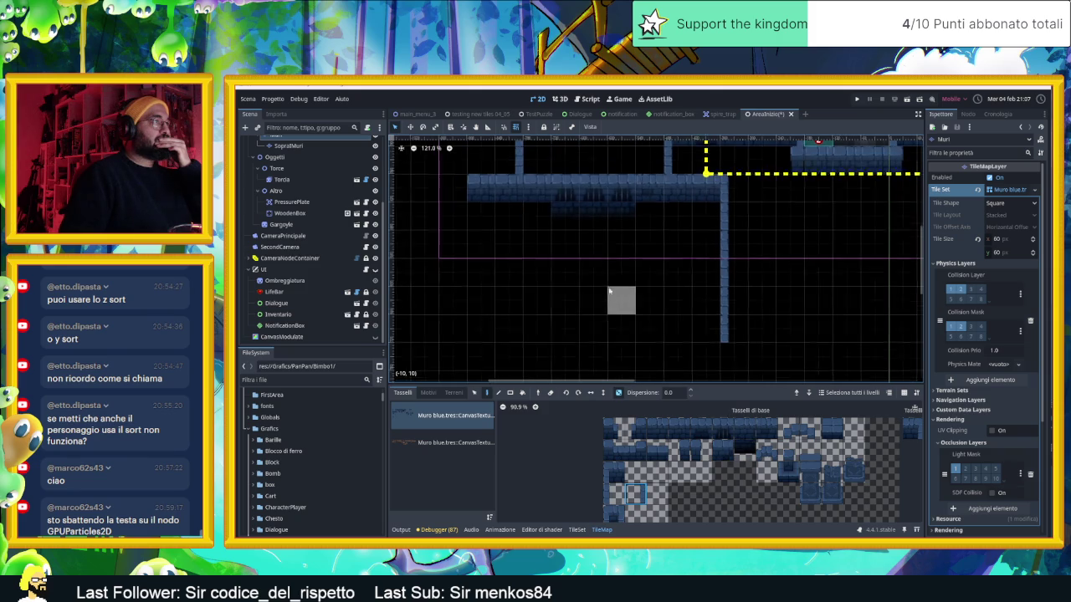
click(453, 328)
scroll(603, 301, down, 3)
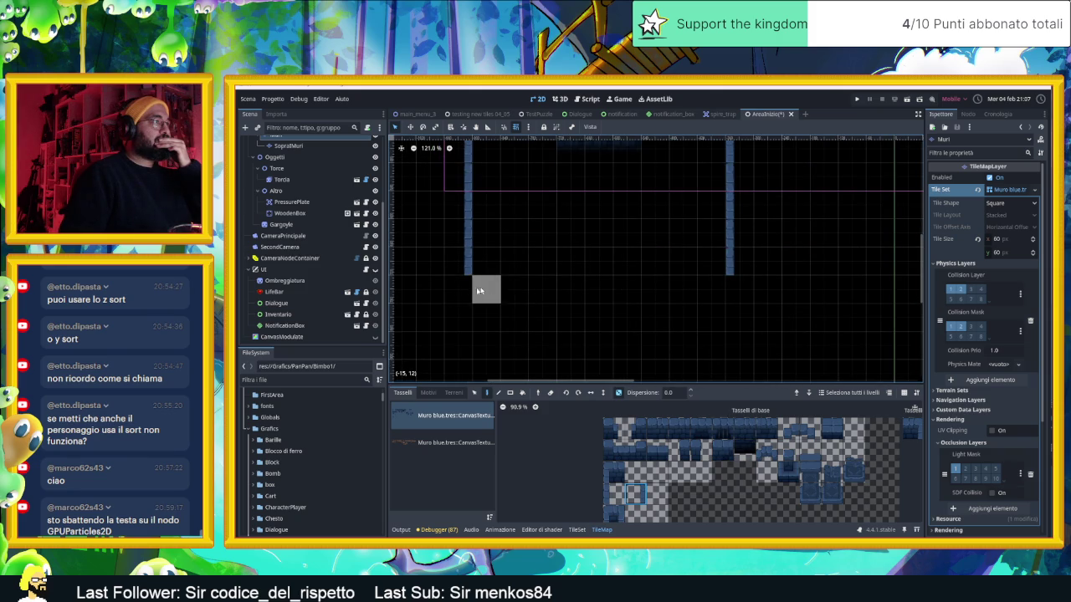
click(614, 495)
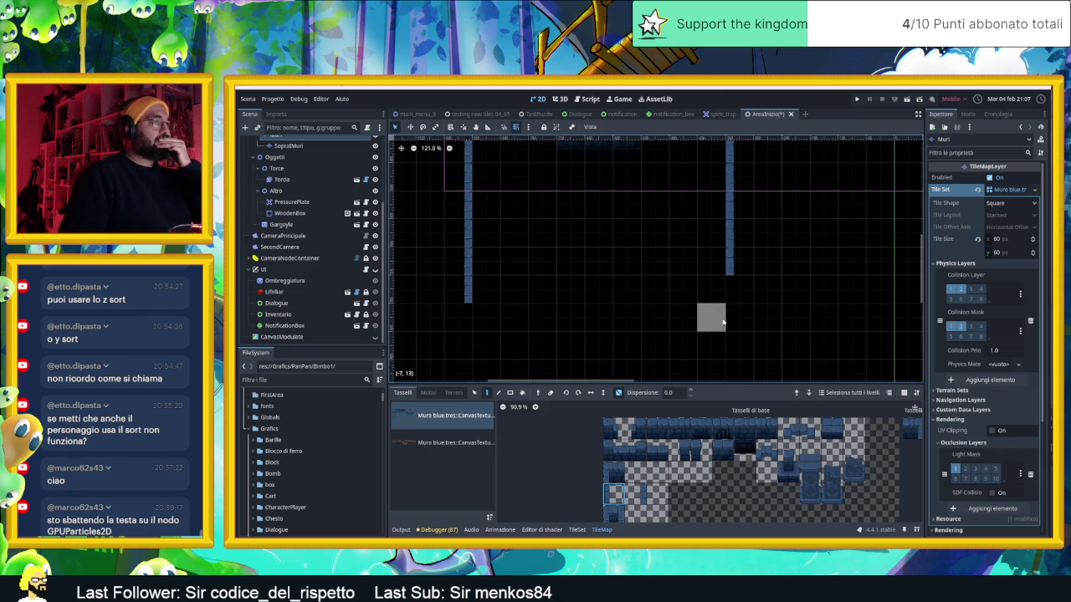
click(732, 289)
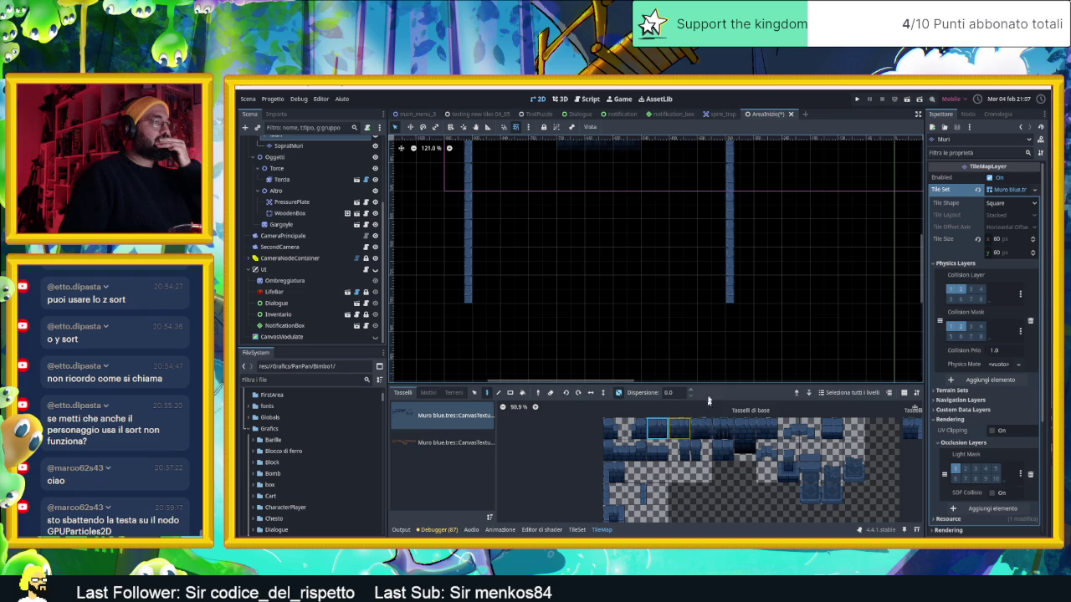
Step: Paint a bottom wall joining both side walls, fix its right end and erase the wrong left corner
drag(710, 318, 469, 319)
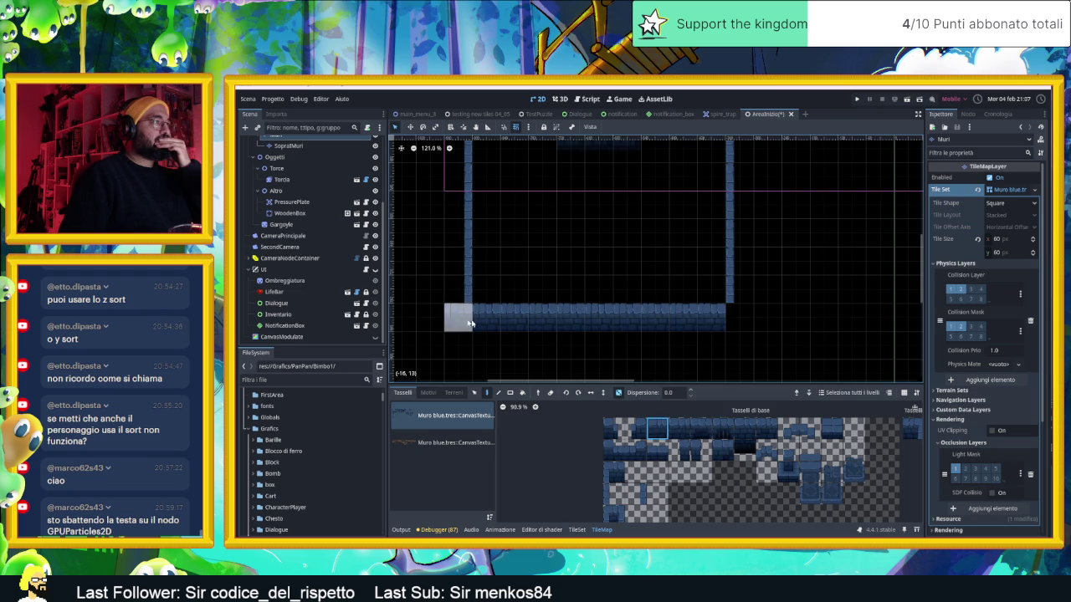
click(738, 318)
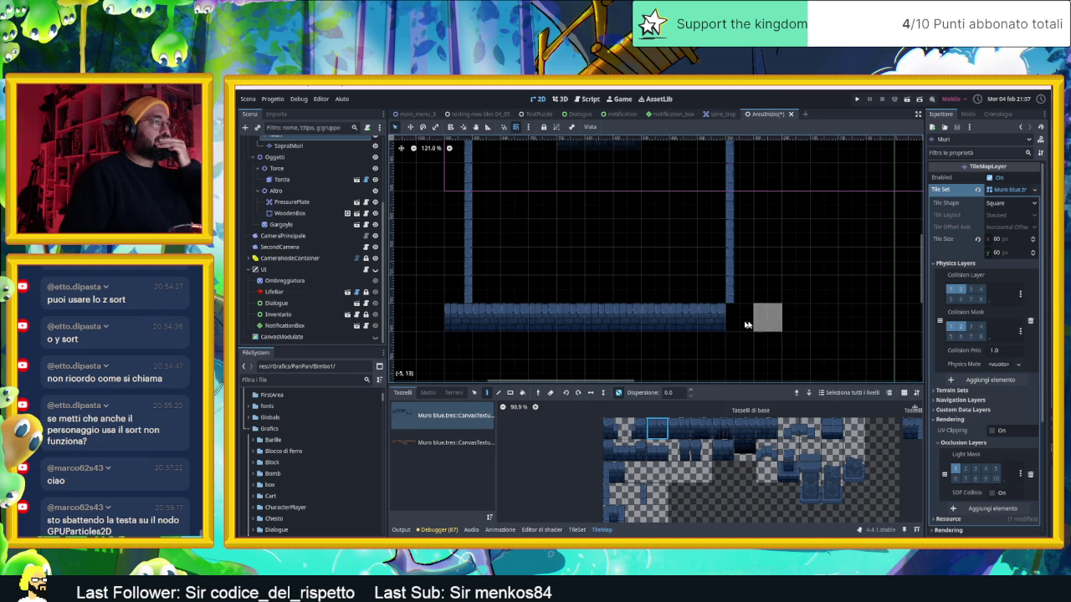
click(679, 451)
click(437, 316)
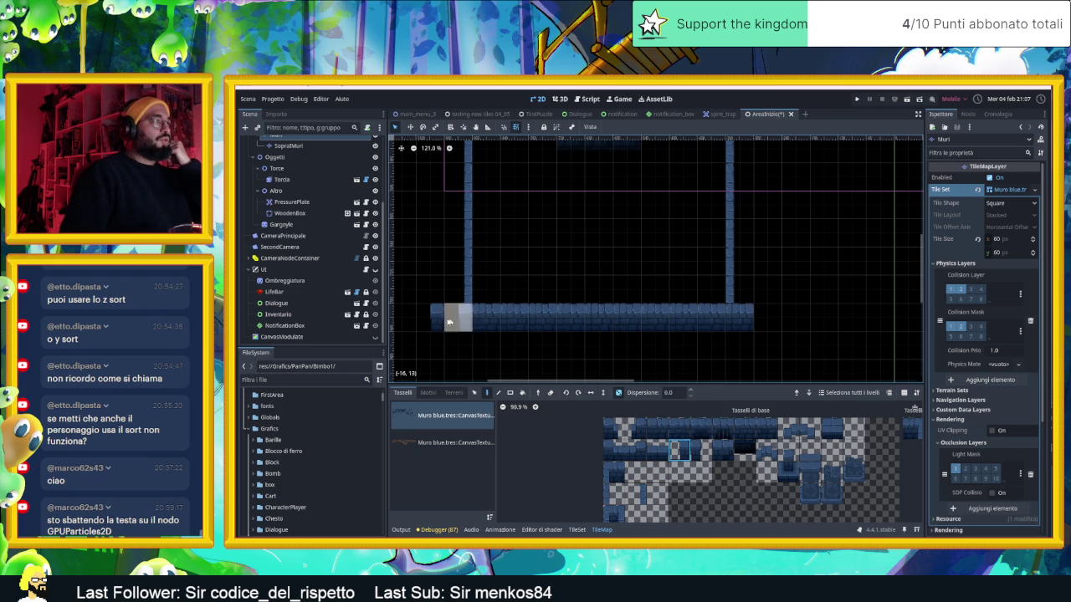
right_click(443, 318)
click(701, 450)
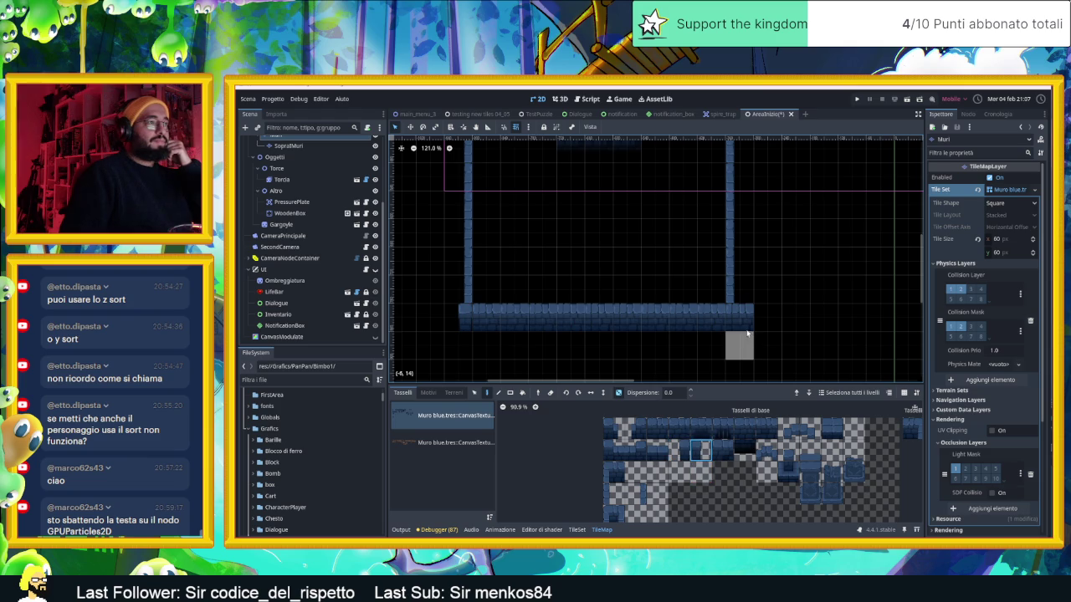
scroll(800, 330, up, 3)
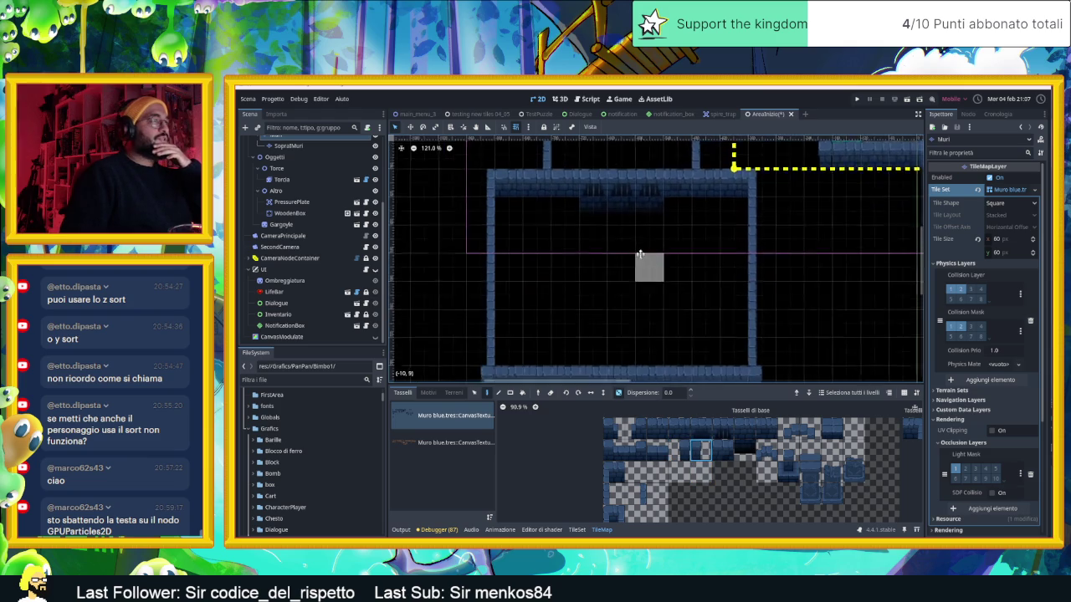
Step: Select the Pavimento floor layer in the Scene tree and zoom the tile atlas out
scroll(284, 176, up, 4)
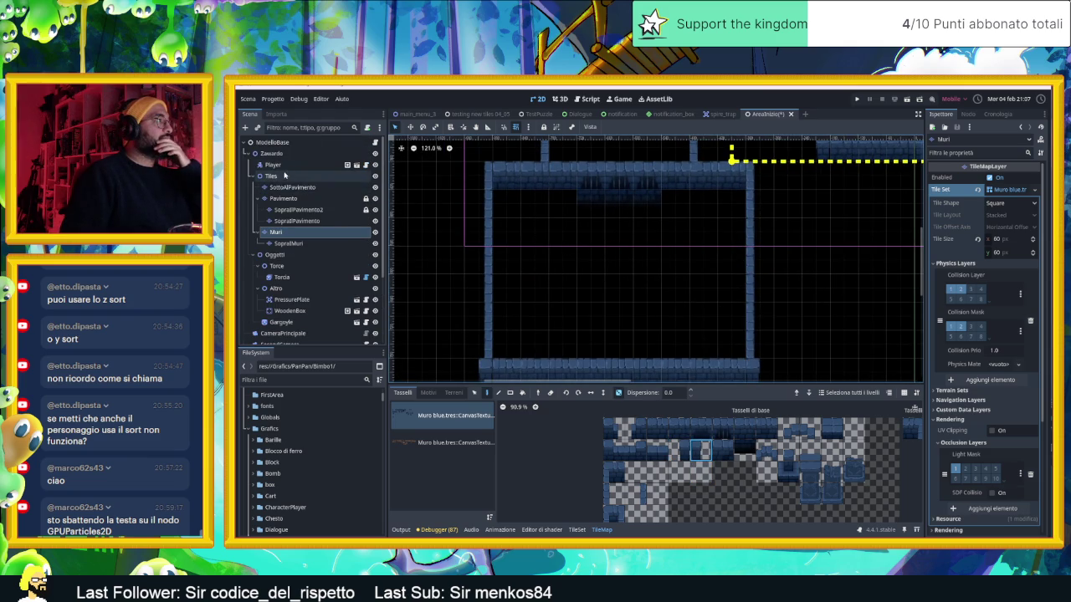
click(282, 198)
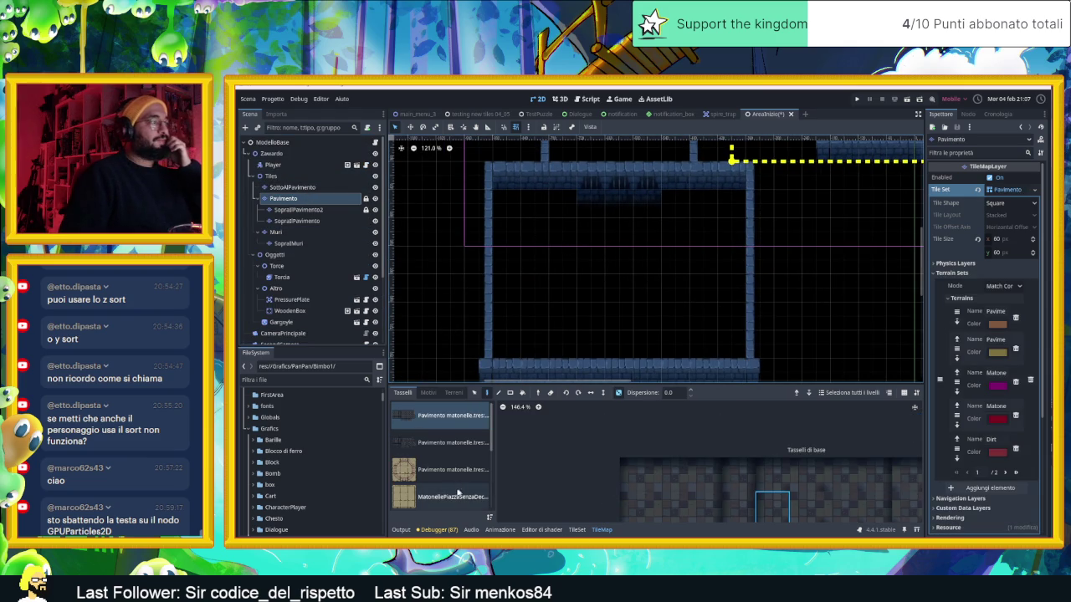
scroll(558, 481, down, 1)
scroll(558, 481, down, 1)
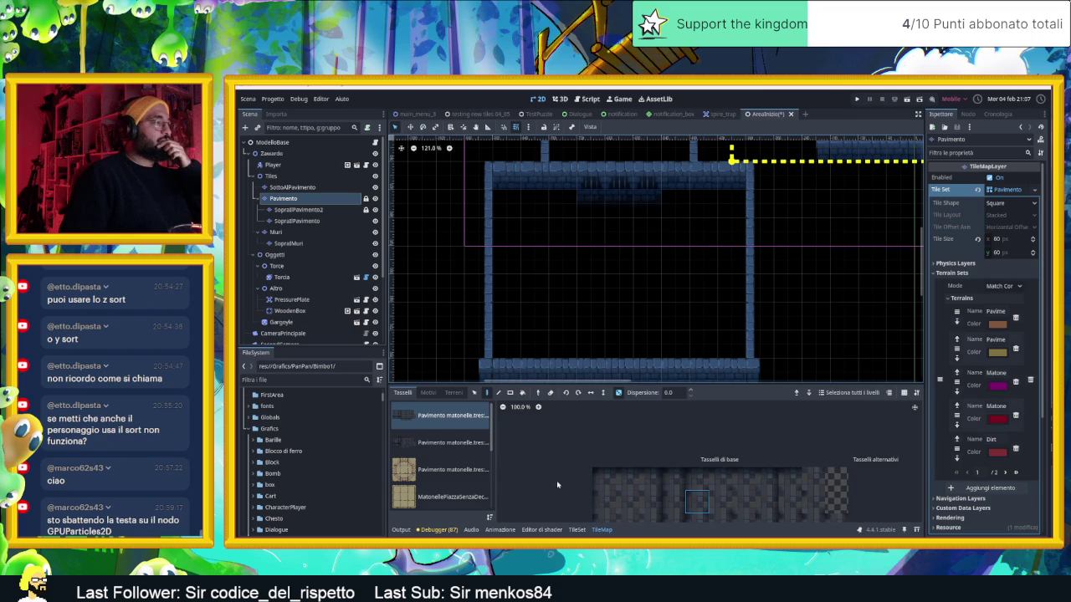
scroll(441, 456, down, 2)
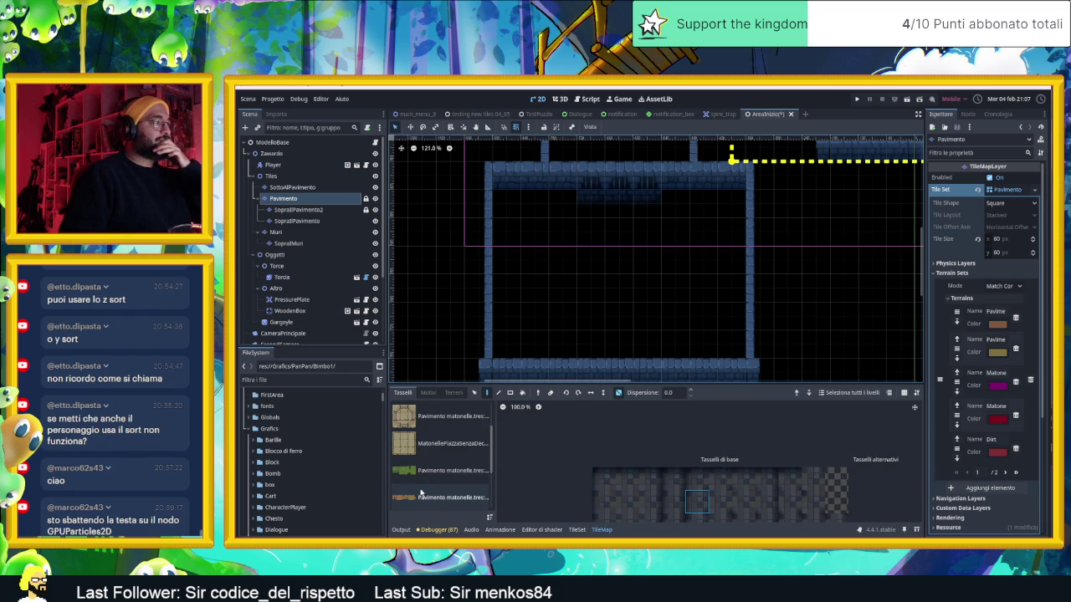
scroll(440, 454, down, 2)
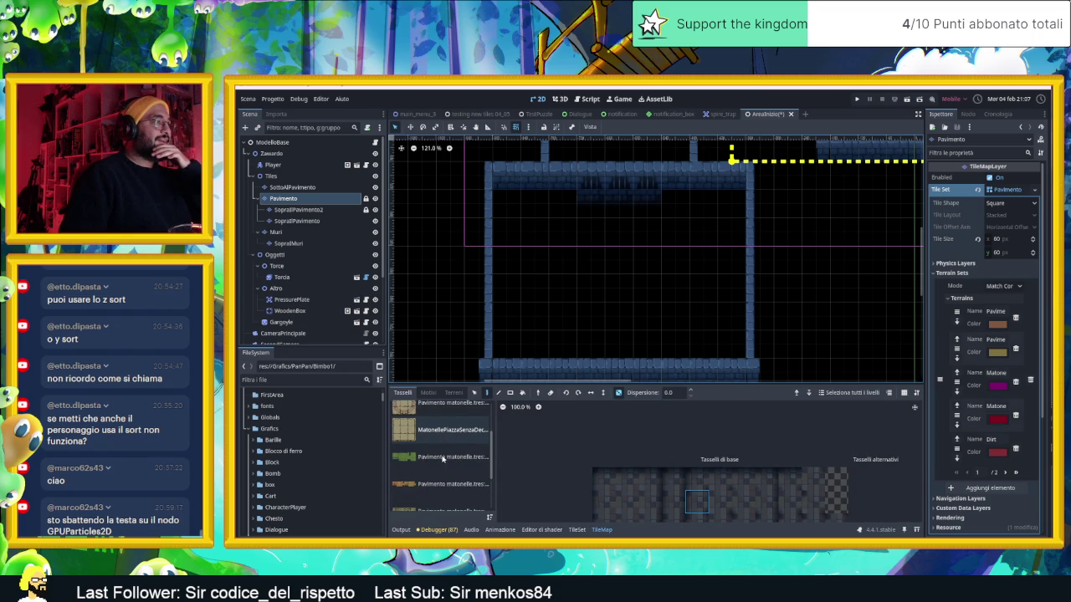
Step: On the SottoAlPavimento layer, paint a two-tile dark stone pillar below the room's top wall
click(292, 186)
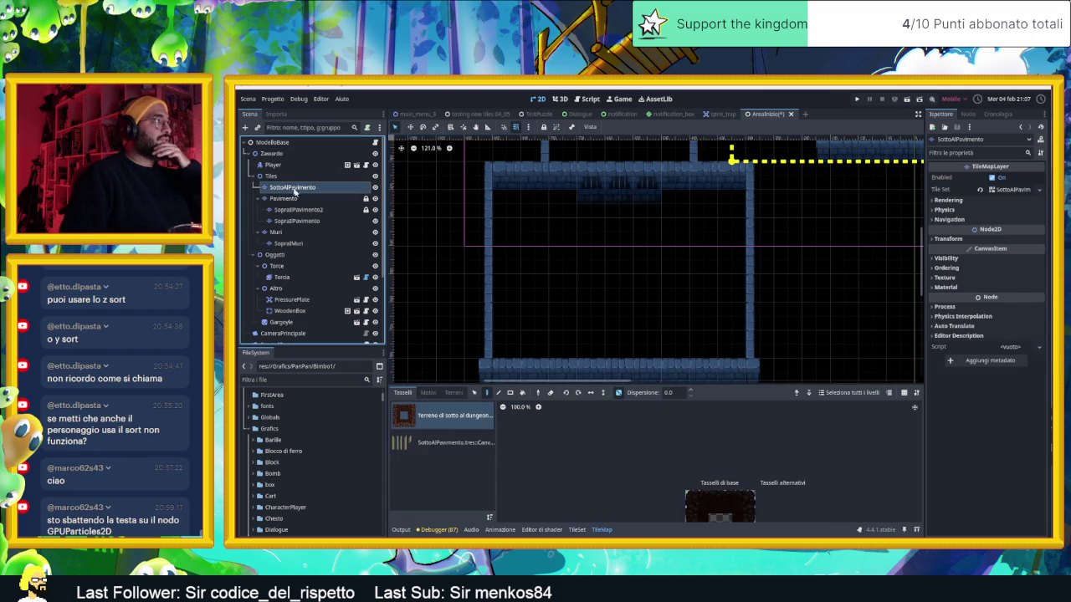
click(445, 443)
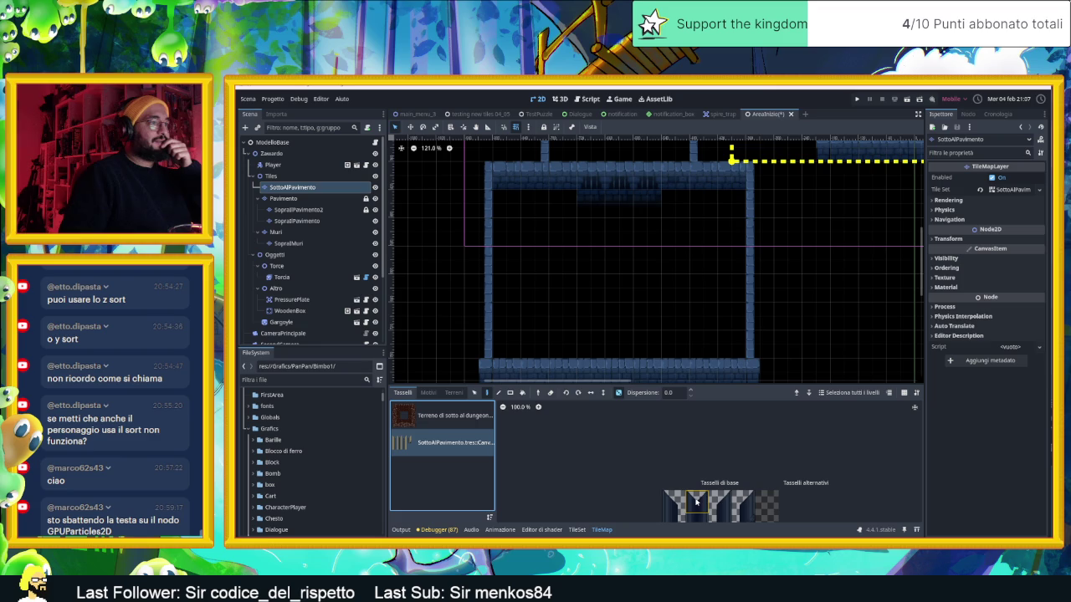
click(673, 504)
click(591, 205)
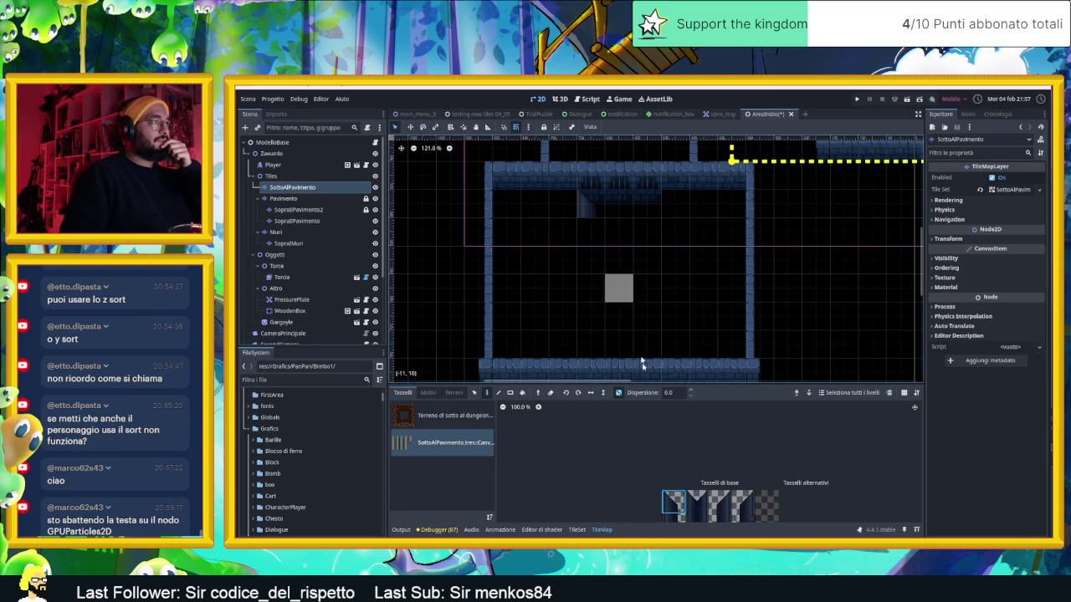
click(678, 520)
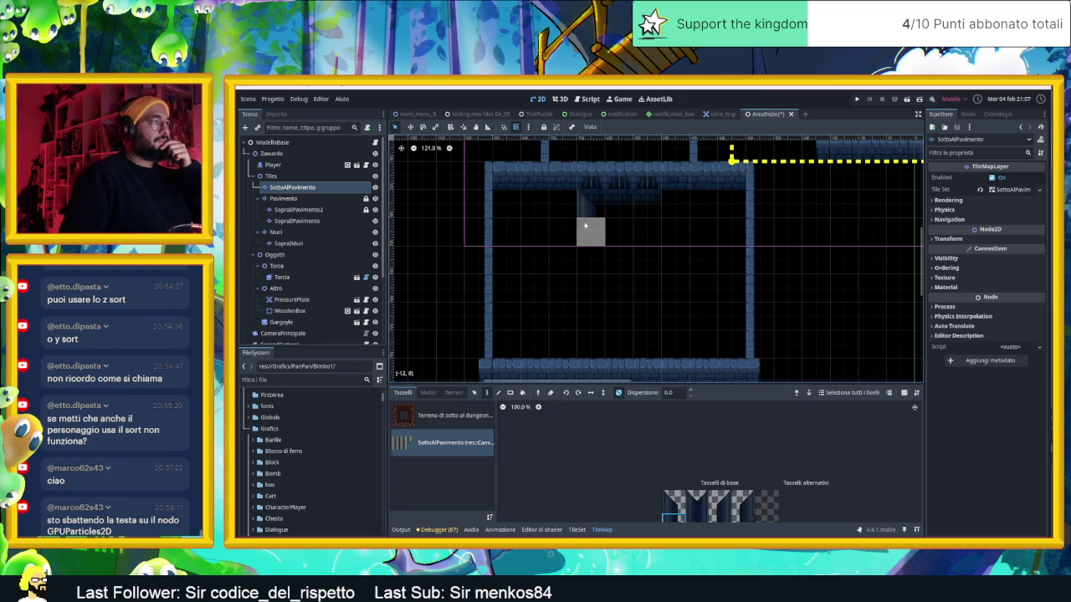
click(591, 230)
Step: Paint the second pillar at the room's top, then select the Pavimento layer
scroll(645, 310, down, 2)
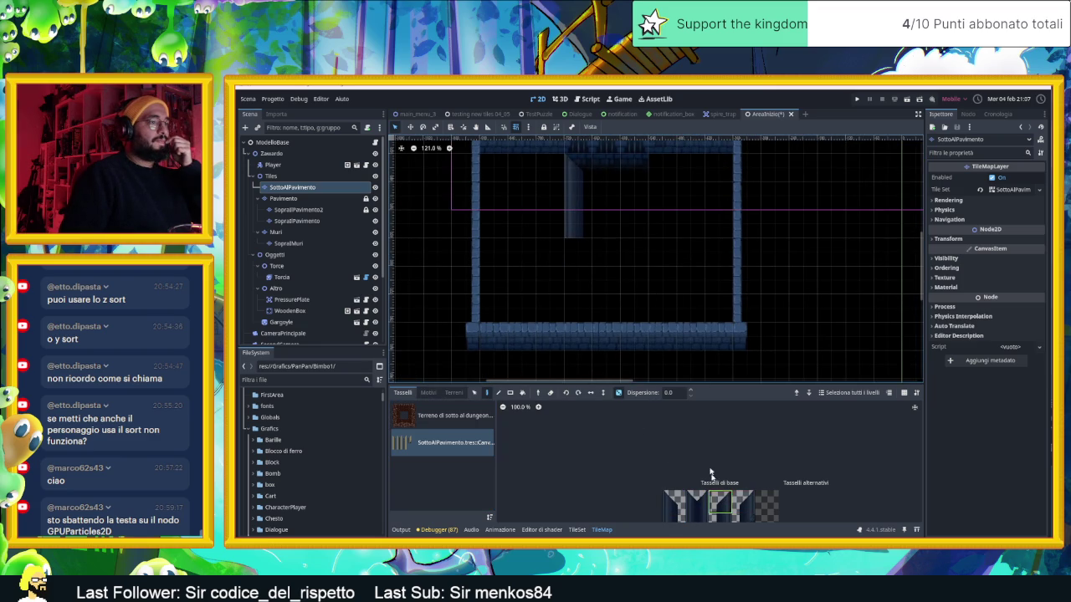
scroll(745, 334, down, 2)
scroll(720, 301, up, 2)
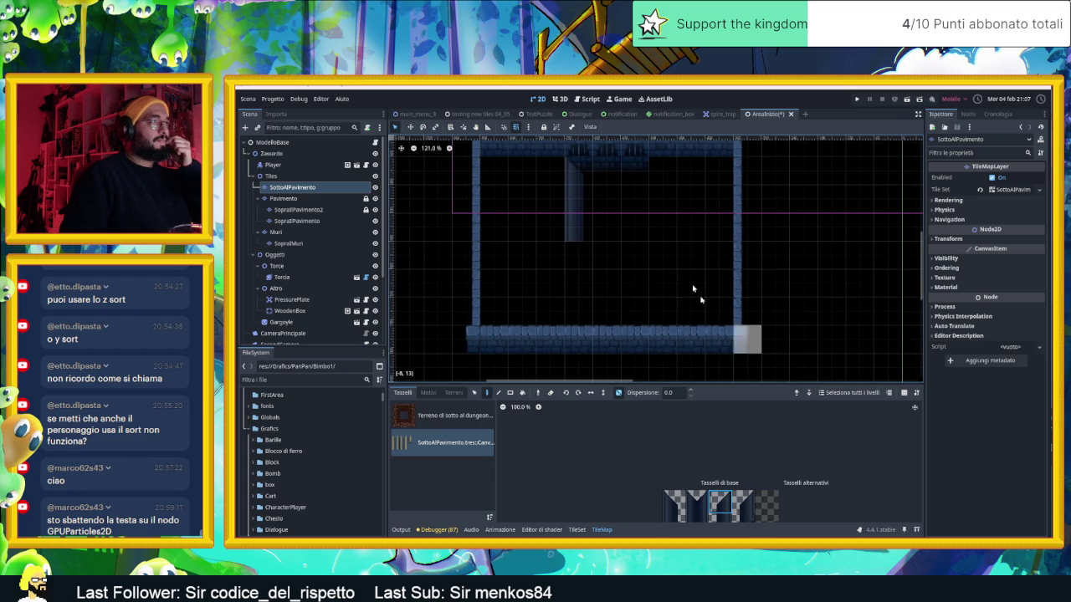
click(634, 180)
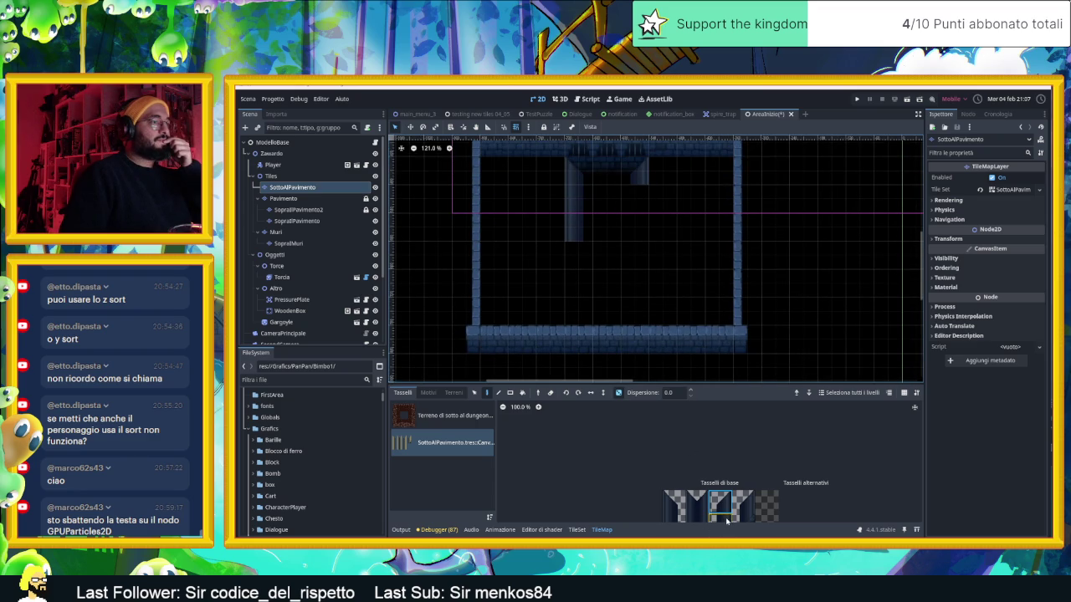
scroll(722, 462, down, 3)
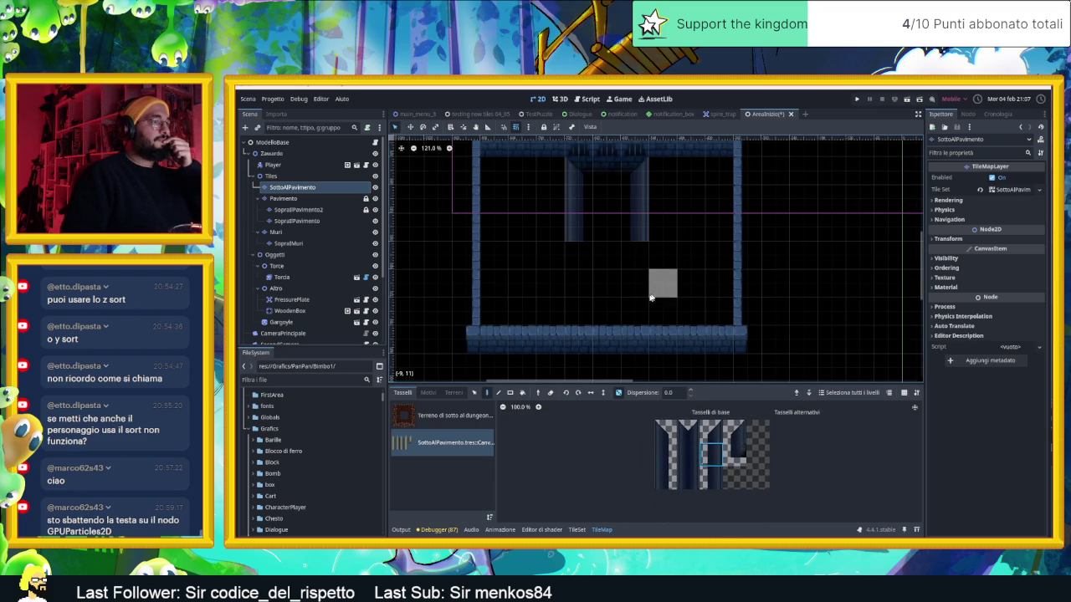
scroll(664, 272, up, 2)
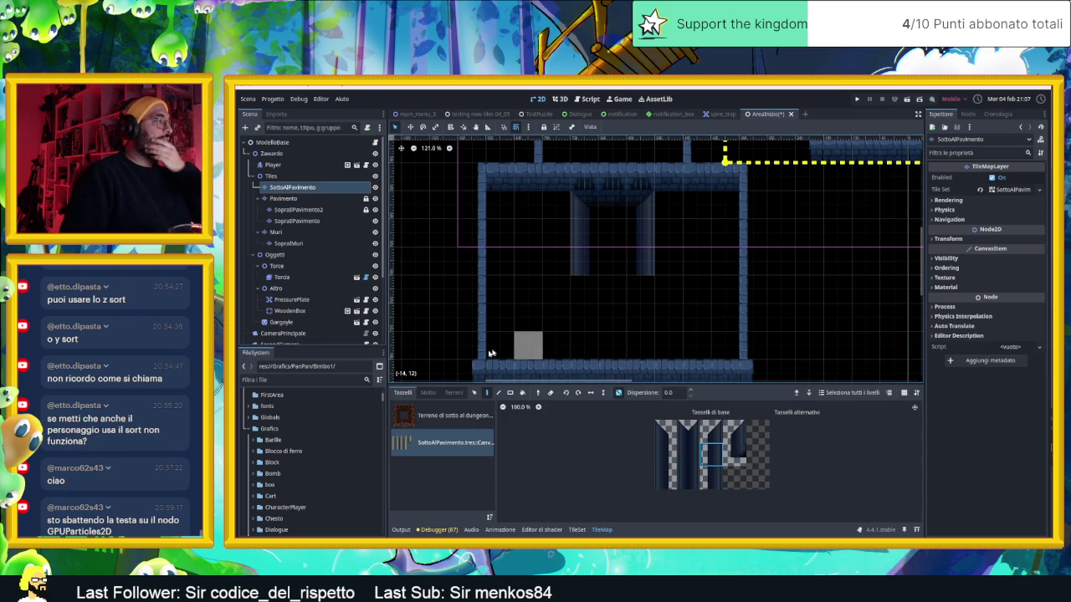
click(305, 200)
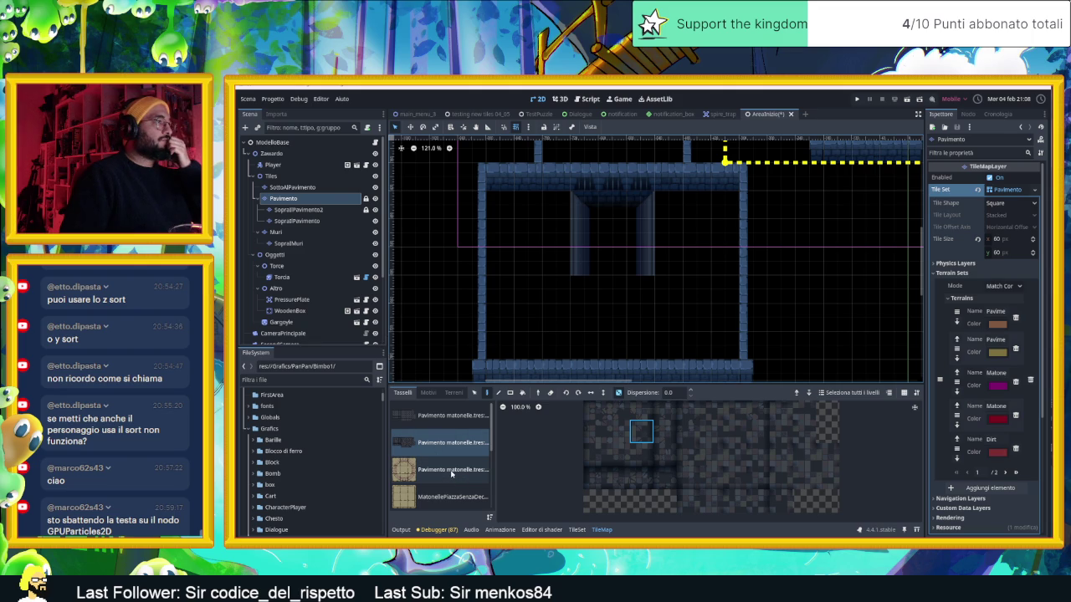
Step: Choose the Acqua del canale source and paint the top-left water border tile between the pillars
scroll(439, 484, down, 4)
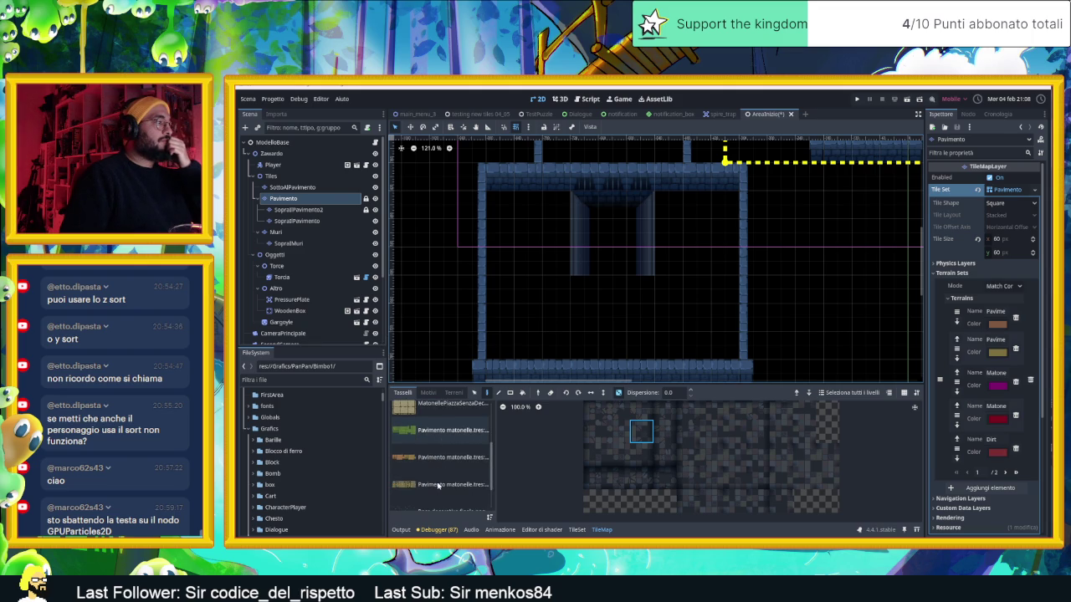
scroll(437, 485, down, 2)
click(438, 493)
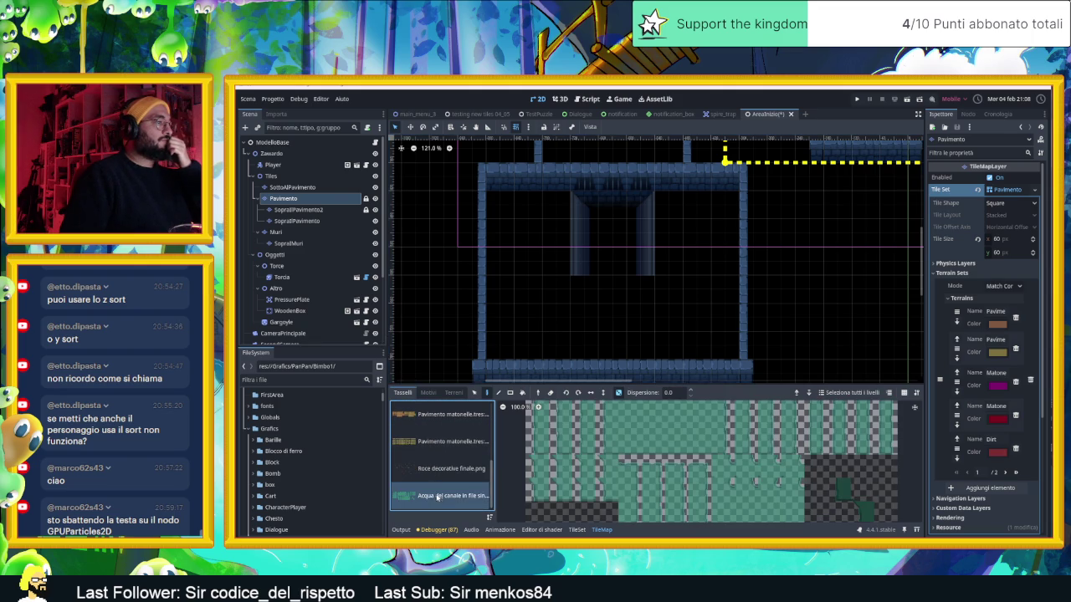
scroll(623, 440, down, 4)
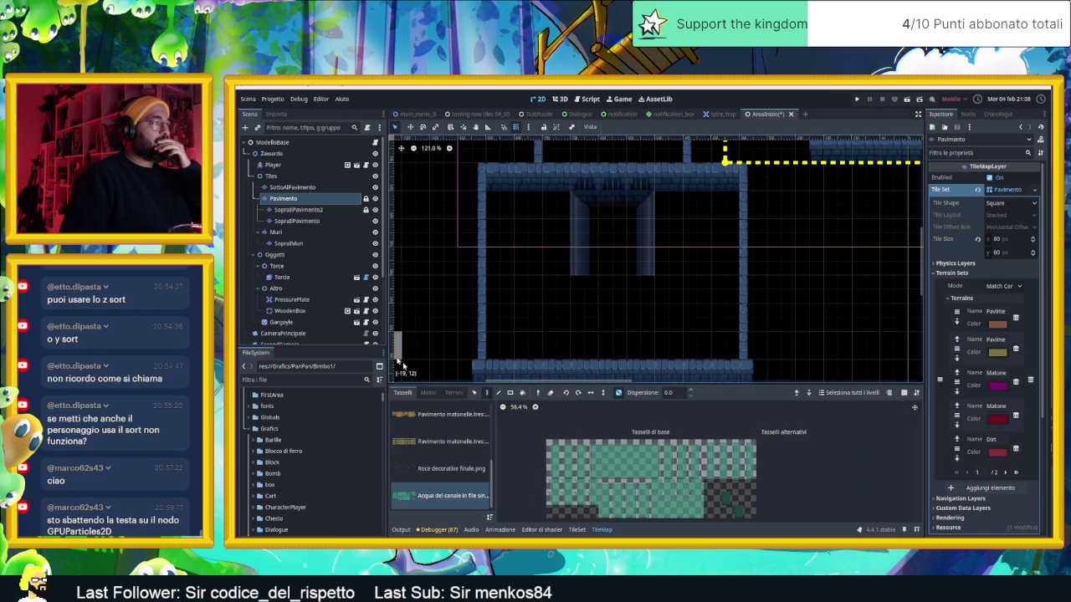
click(452, 392)
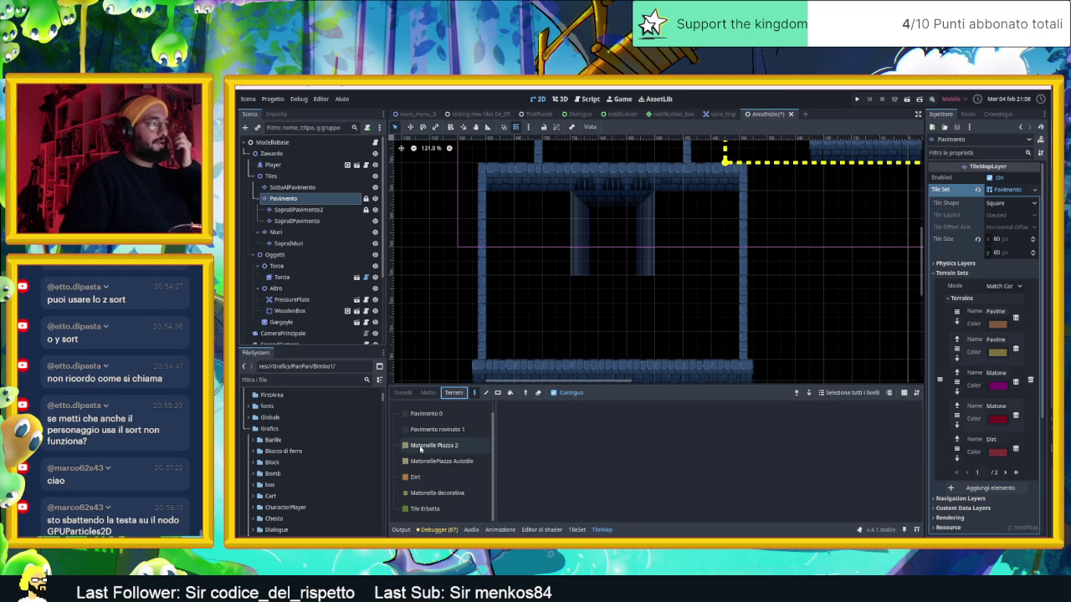
scroll(435, 476, up, 1)
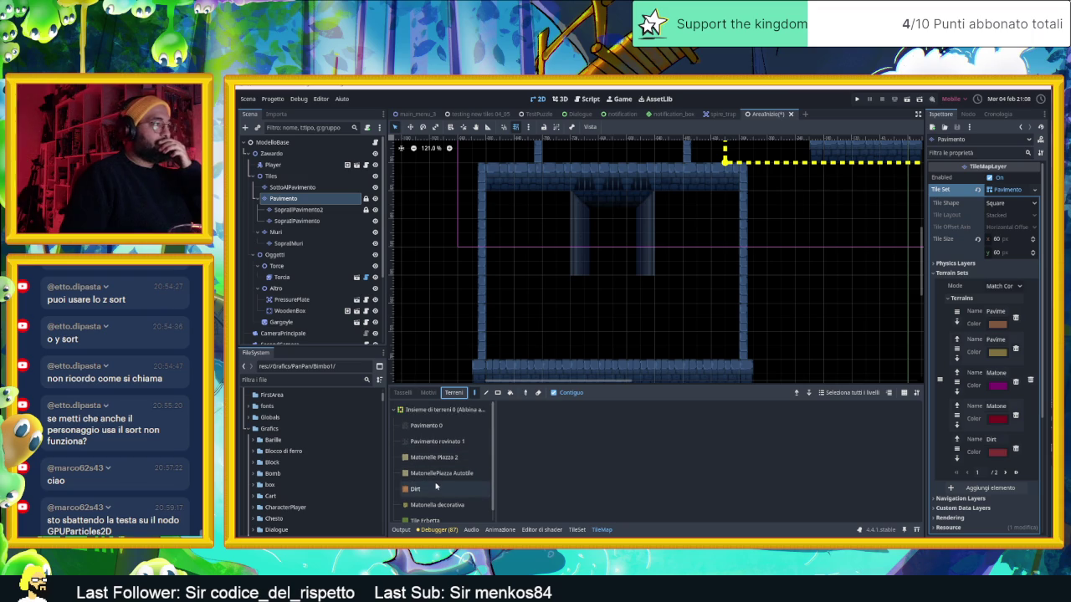
click(403, 393)
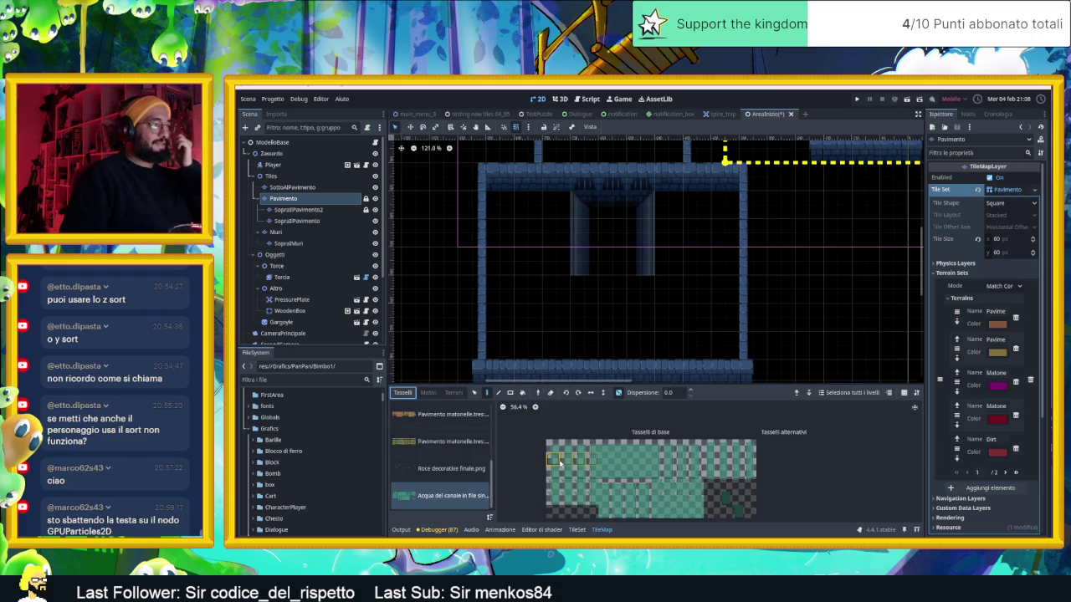
click(605, 447)
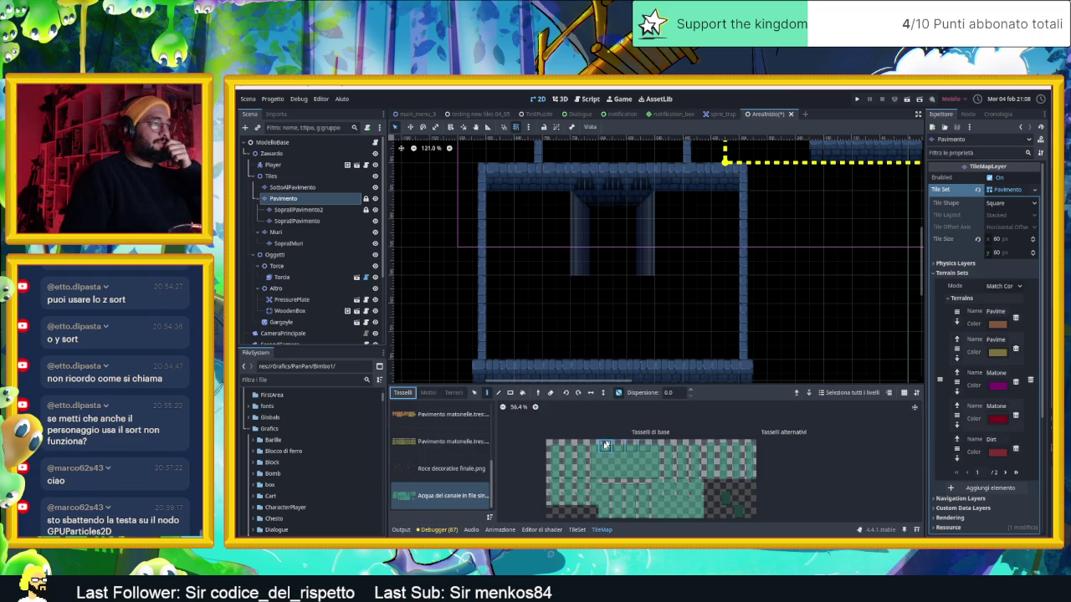
click(551, 447)
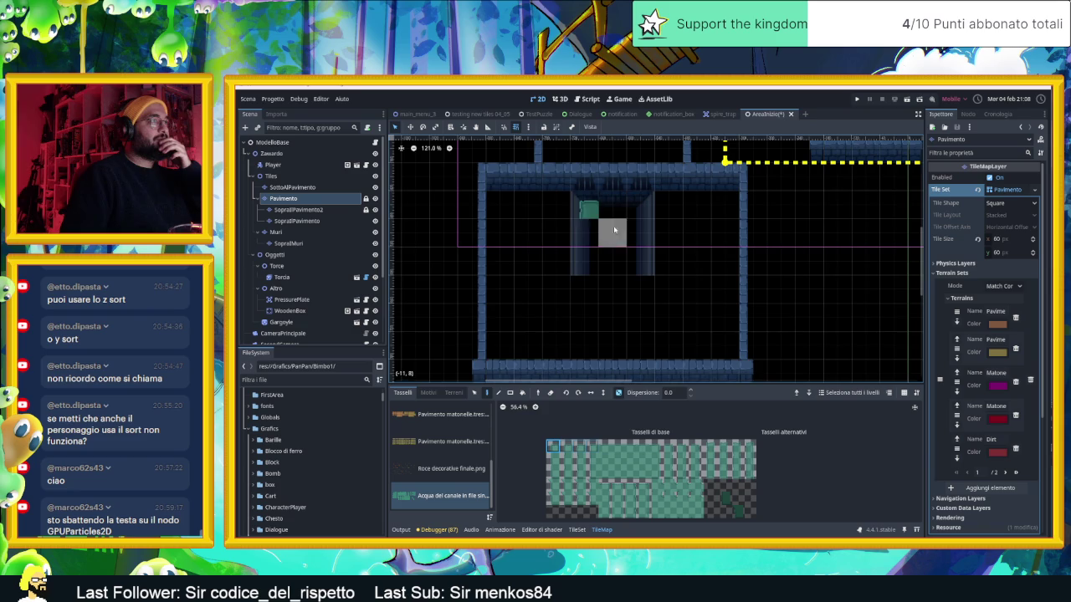
Step: Extend the green water strip right and cap its right end with a border tile
scroll(614, 225, up, 1)
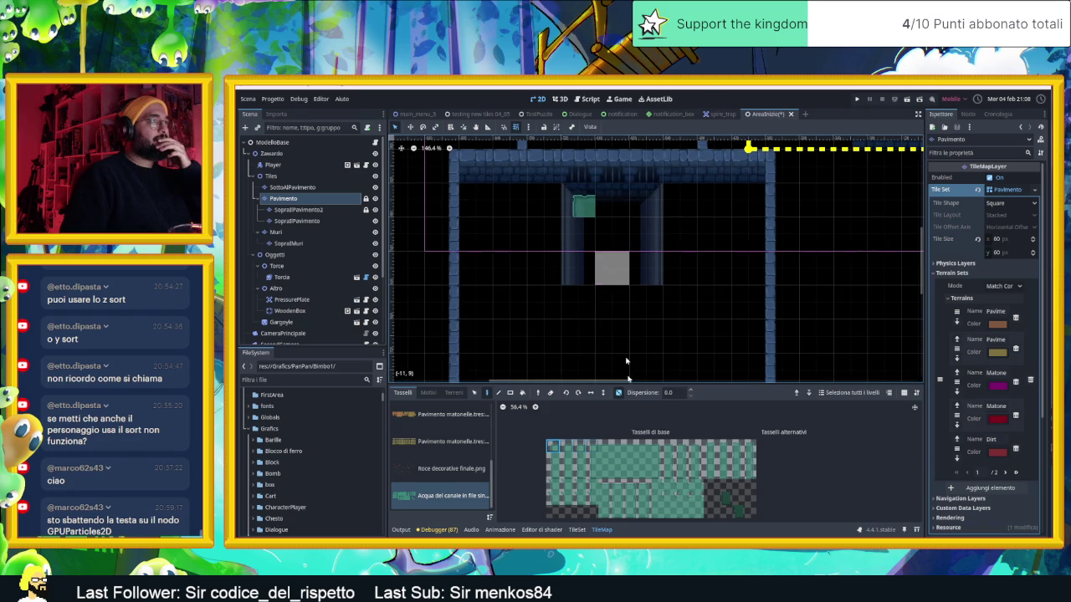
click(610, 202)
click(657, 446)
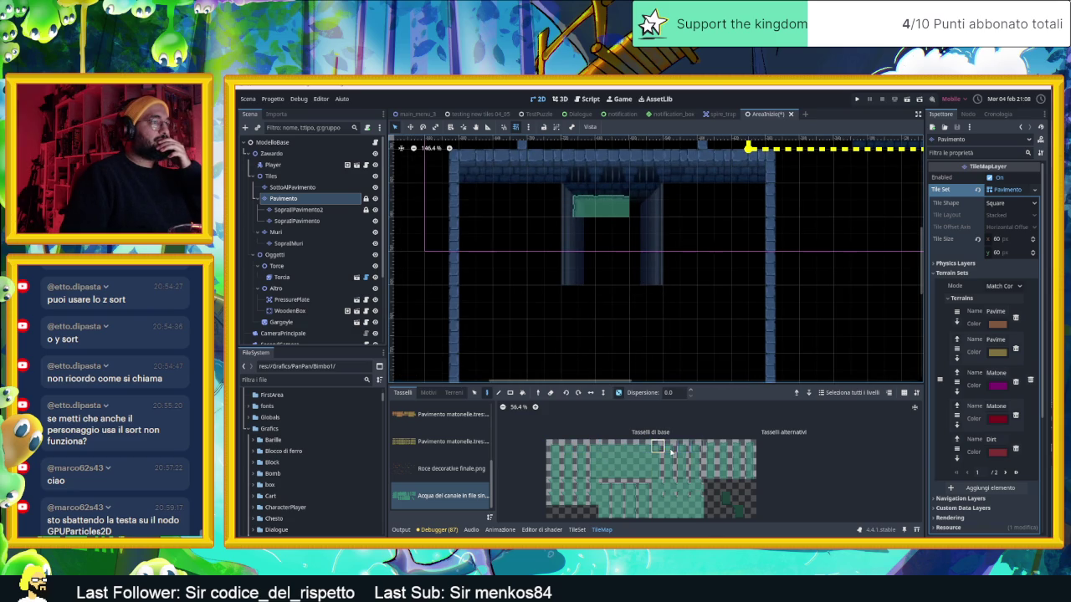
click(638, 217)
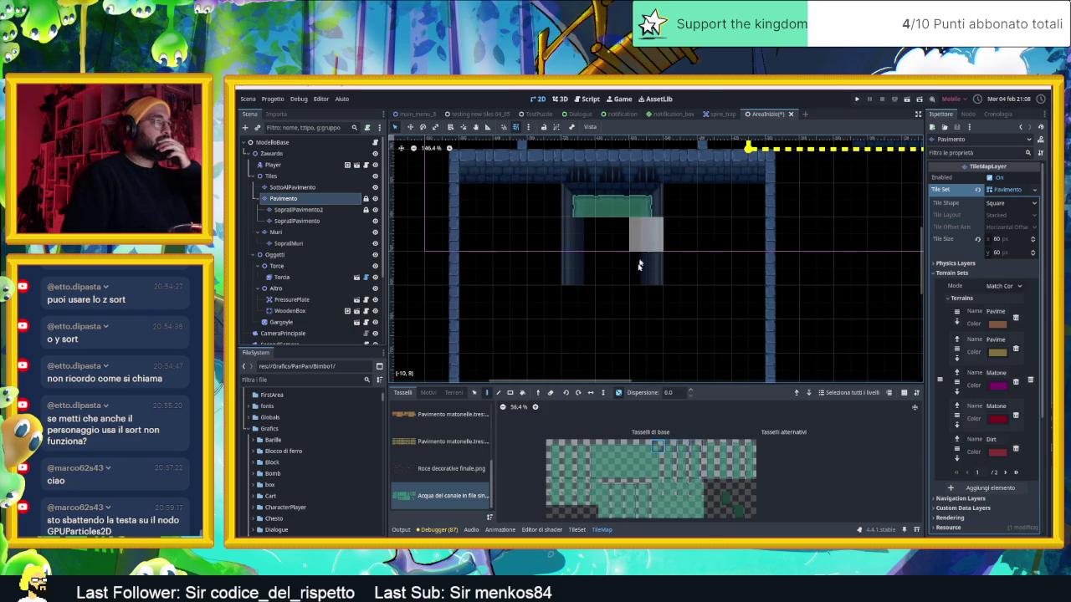
click(552, 458)
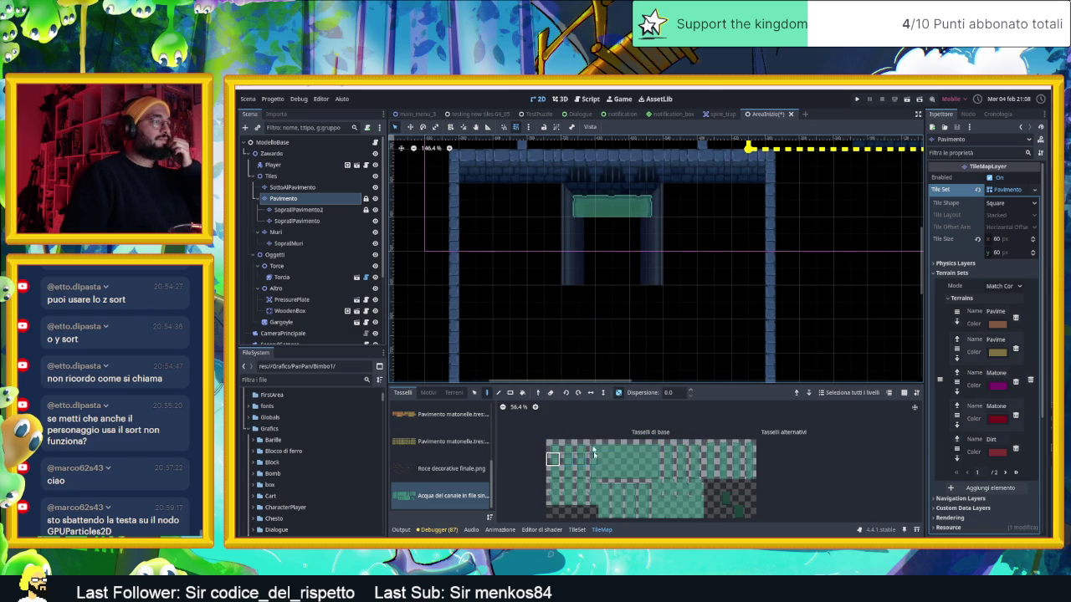
Step: Paint water edge tiles down the left side of the pool
click(581, 232)
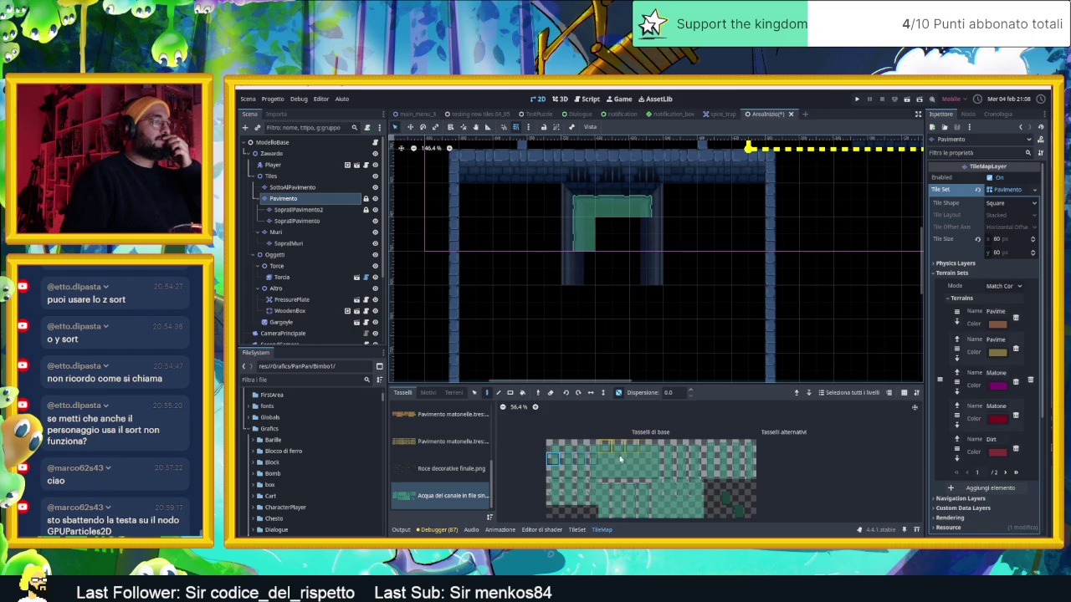
drag(645, 473, 614, 483)
drag(551, 471, 594, 478)
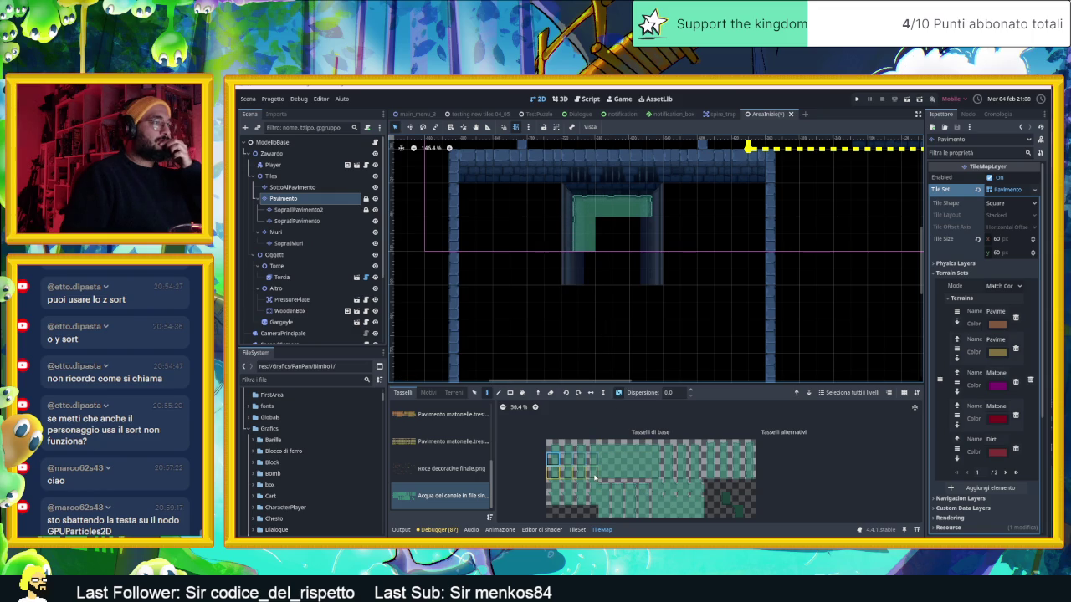
click(617, 392)
click(586, 267)
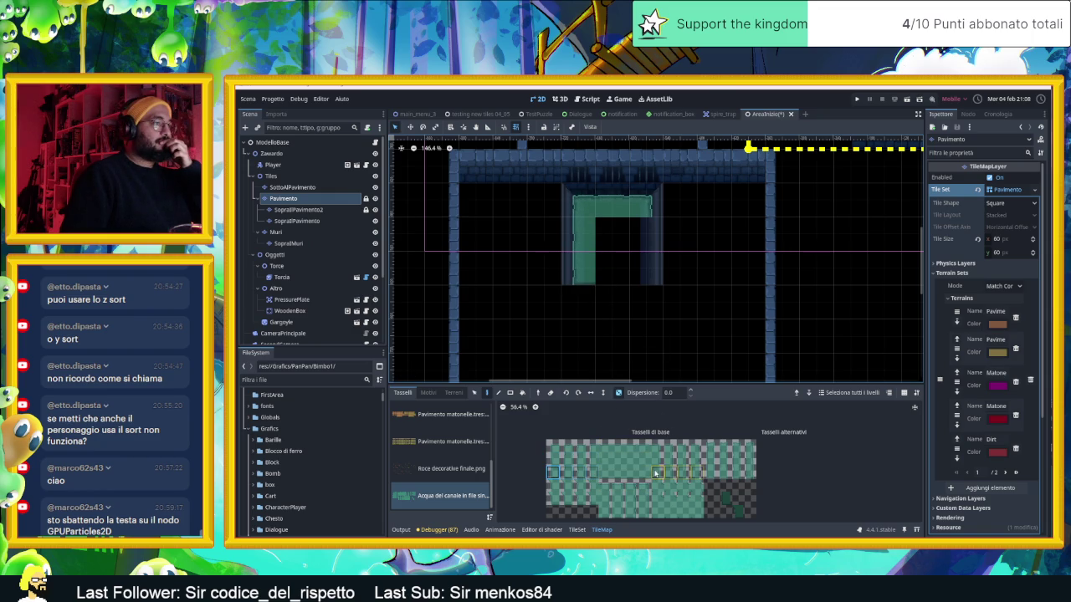
Step: Paint the right water column and fill the remaining gaps with plain water tiles
click(657, 467)
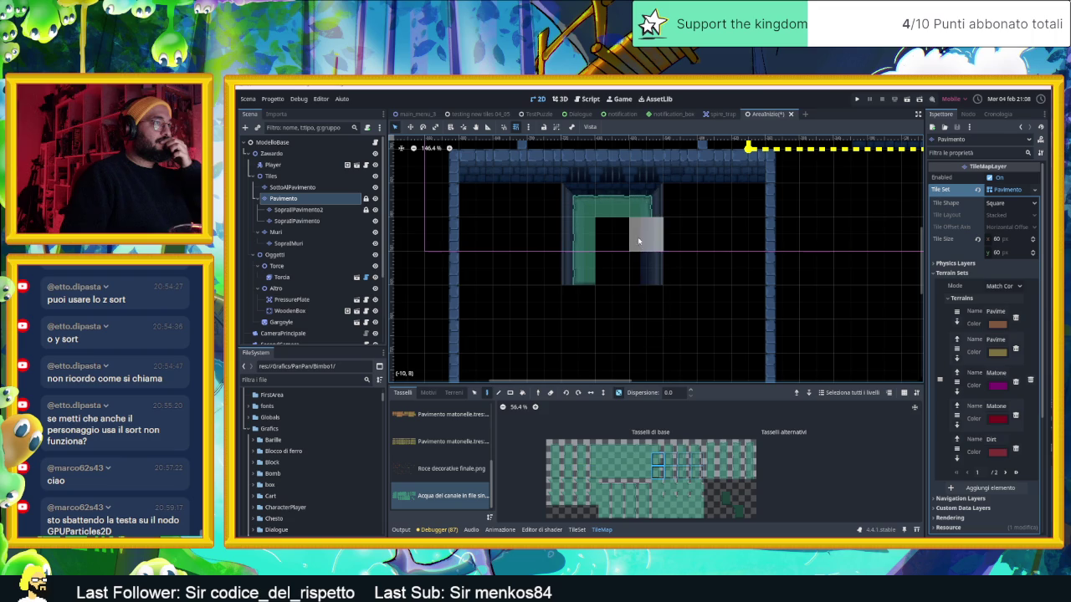
click(643, 234)
click(642, 268)
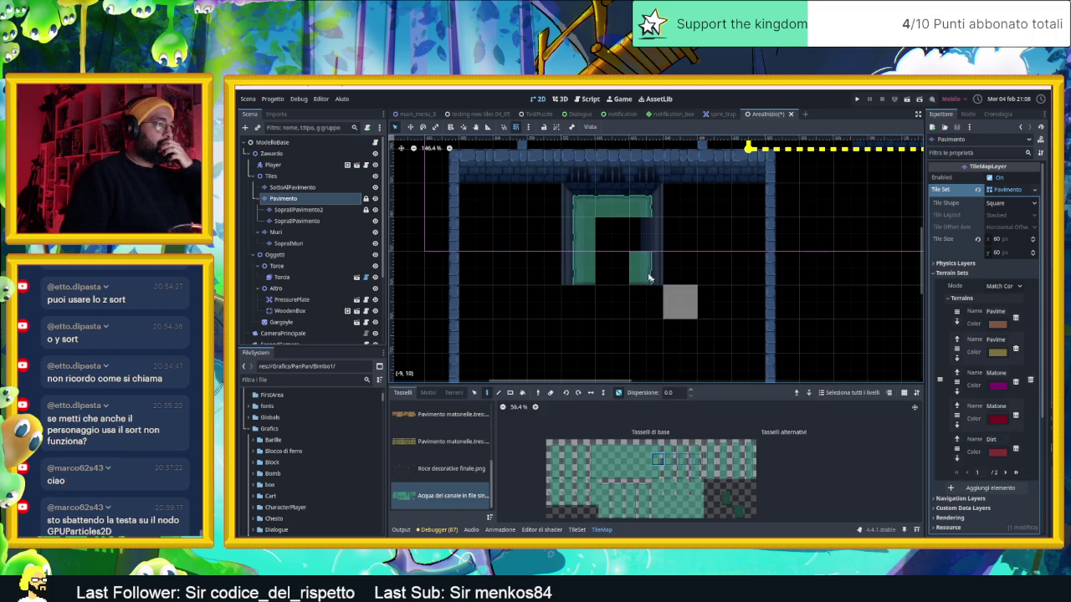
click(642, 235)
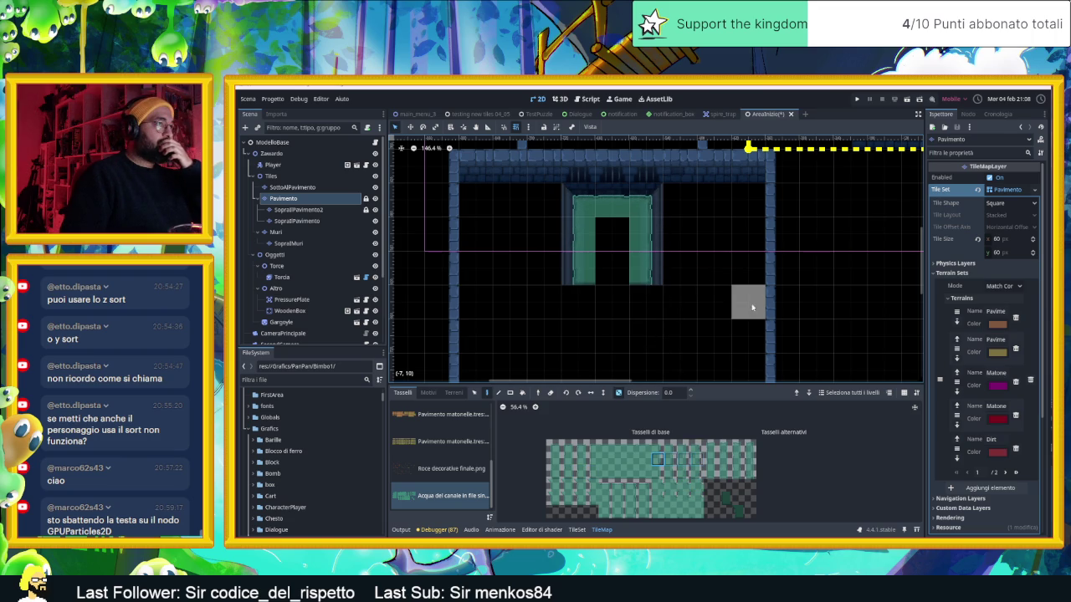
click(605, 460)
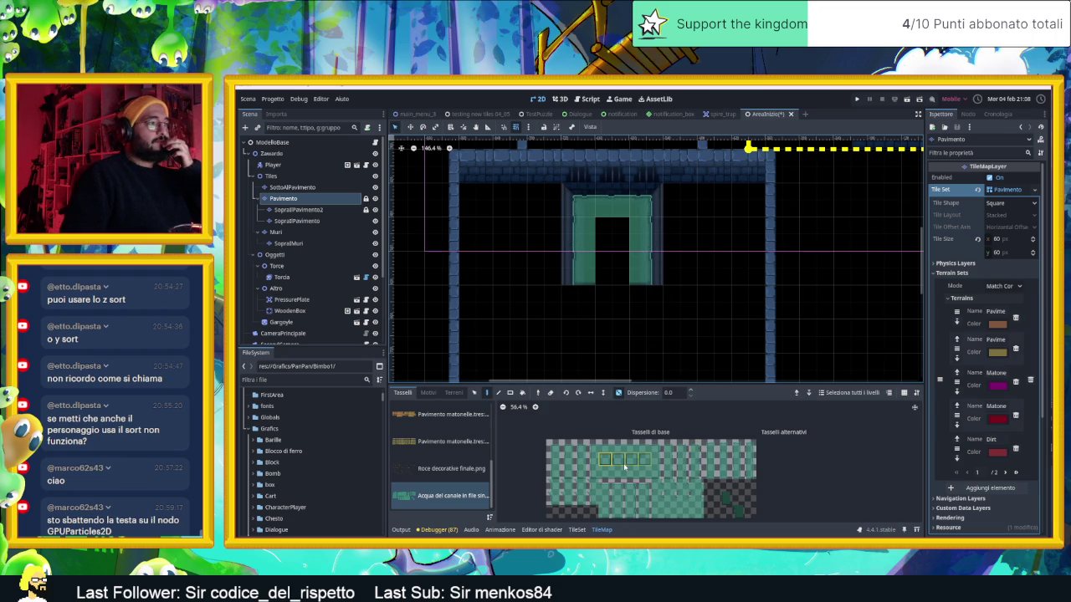
click(618, 256)
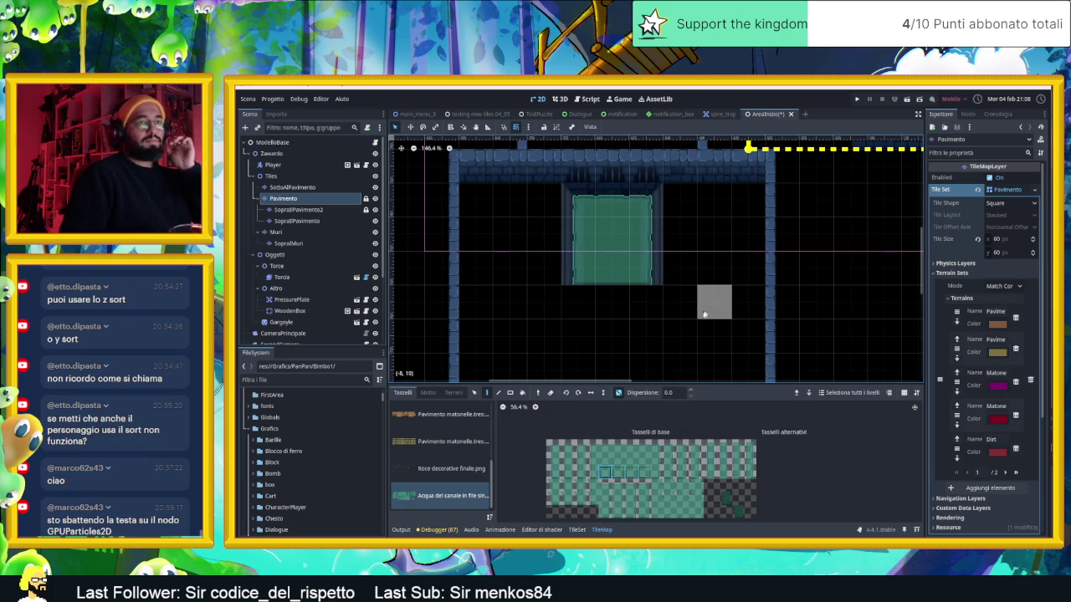
scroll(711, 311, down, 1)
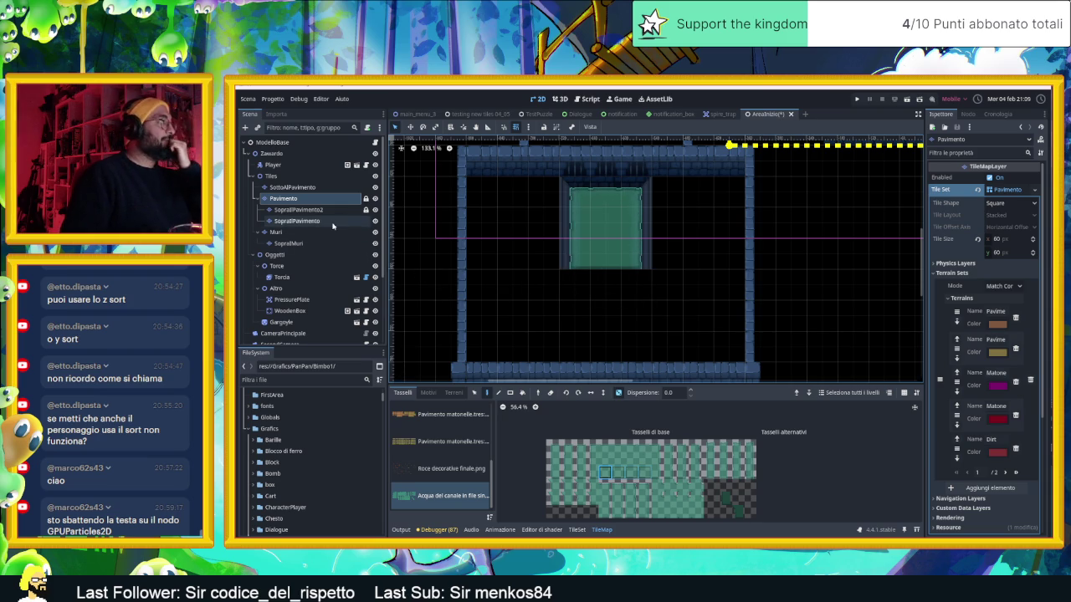
Step: Select the Pavimento floor layer, choose its second tile source and show the TileSet editor
click(284, 187)
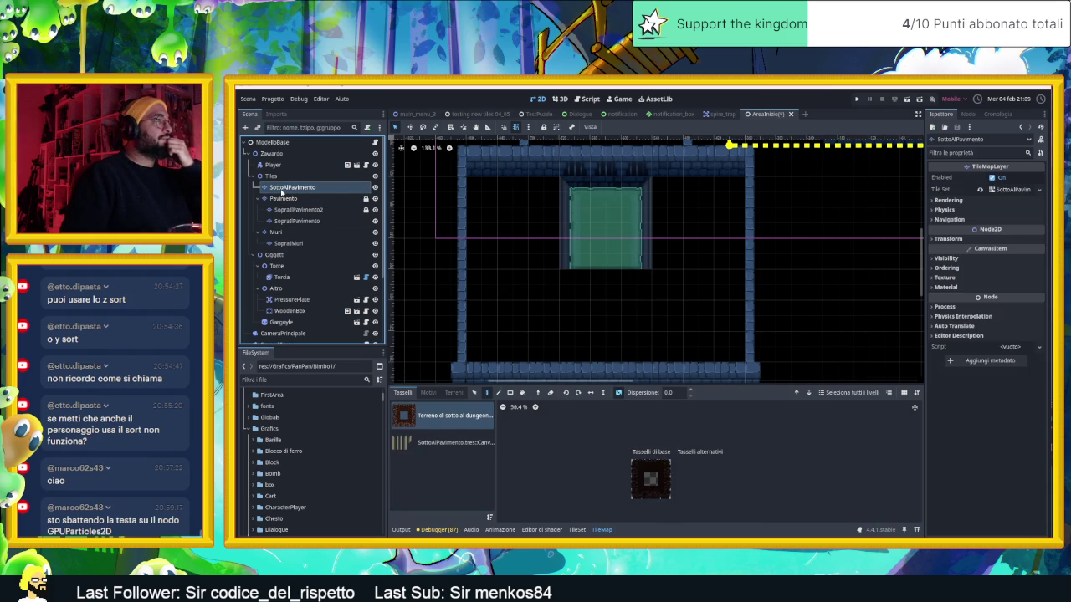
drag(658, 220, 664, 312)
scroll(663, 312, up, 3)
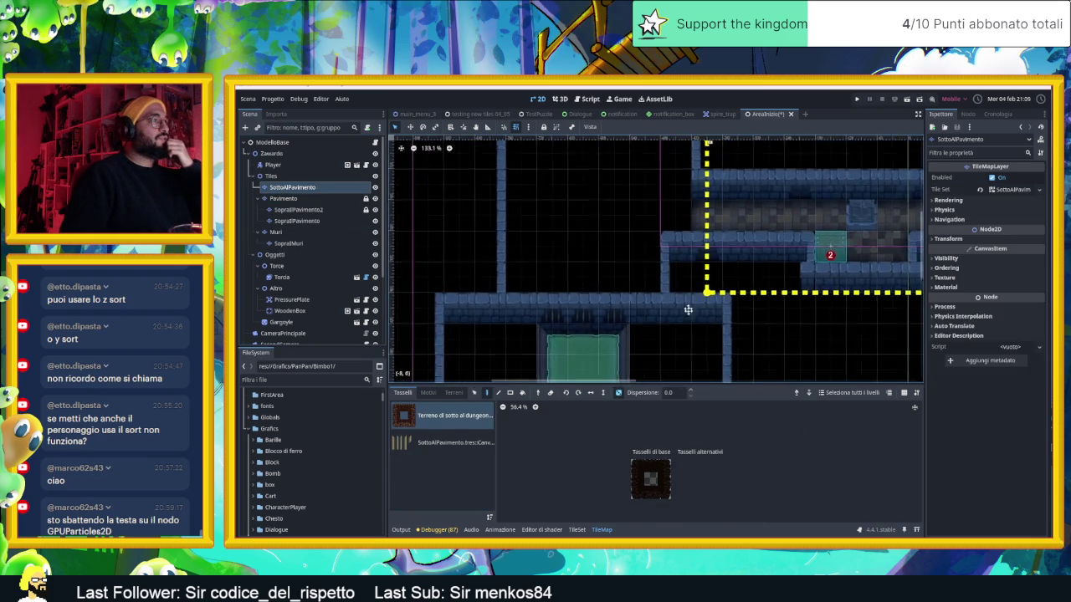
scroll(697, 312, down, 5)
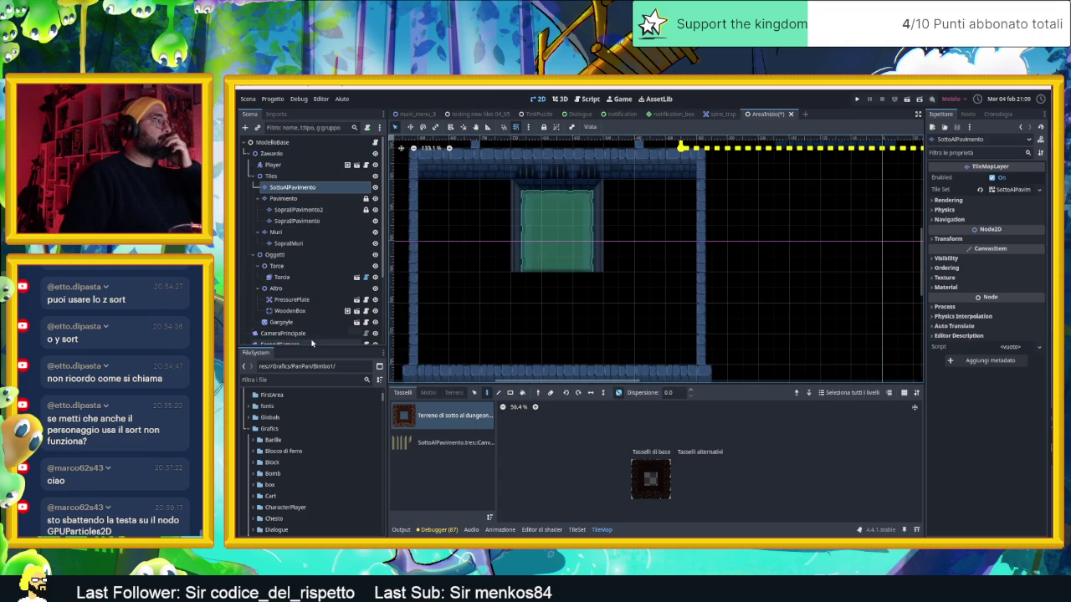
click(296, 210)
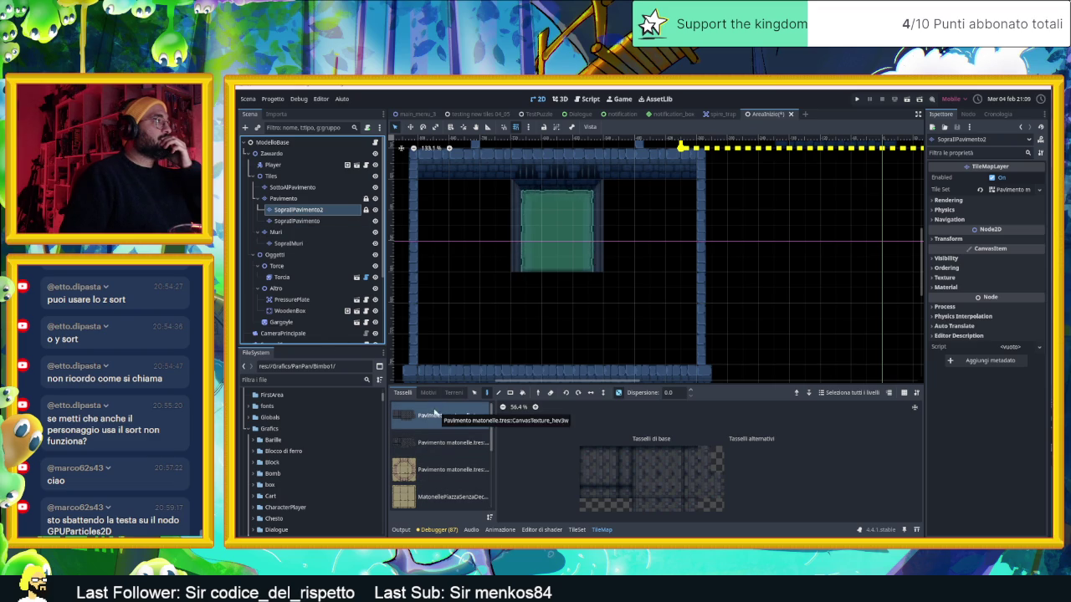
click(282, 198)
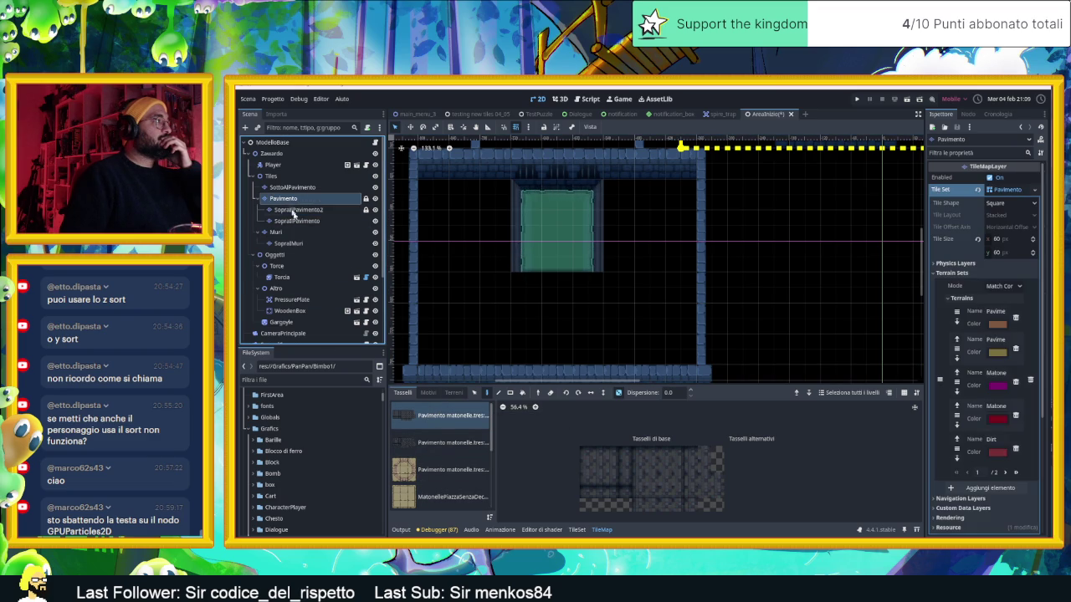
click(441, 440)
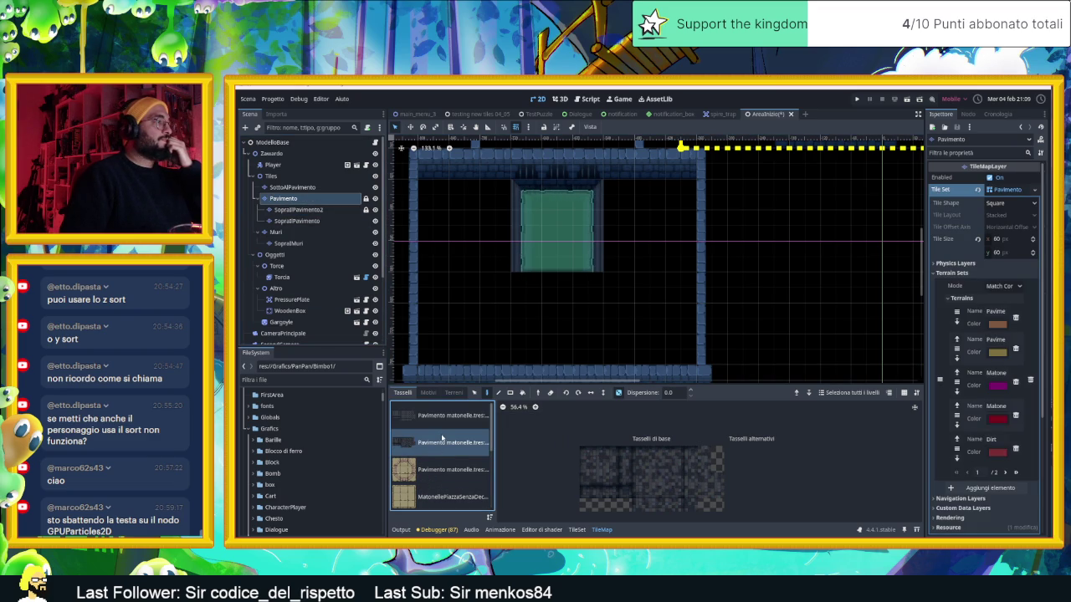
click(583, 529)
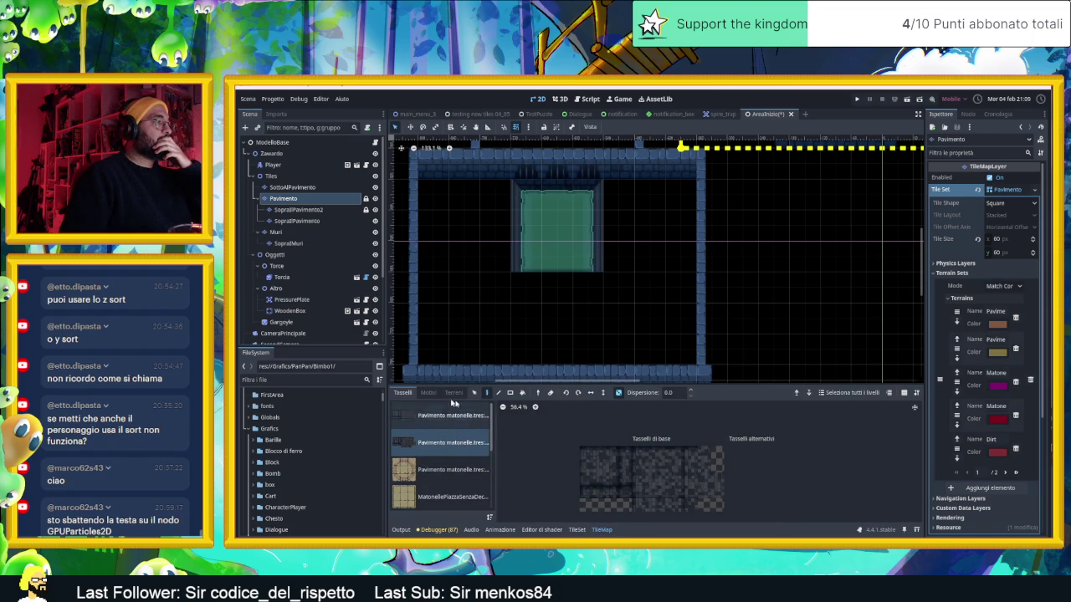
Step: Paint Pavimento rovinato 1 grey stone floor across the room around the pool
click(602, 529)
click(437, 429)
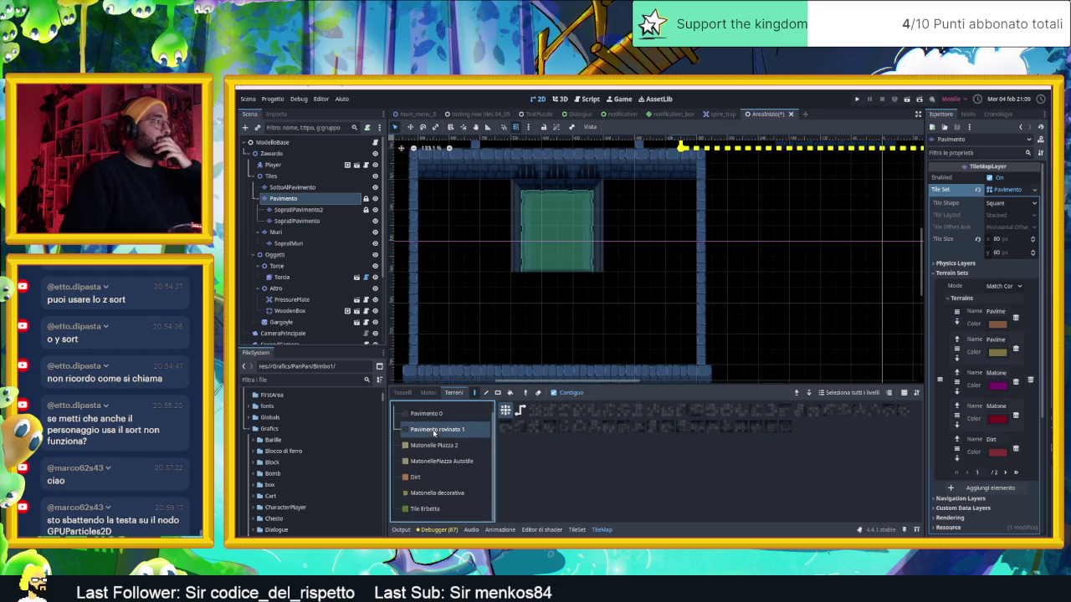
mouse_move(444, 199)
mouse_down()
mouse_move(494, 210)
mouse_move(493, 246)
mouse_move(460, 223)
mouse_move(438, 245)
mouse_move(477, 261)
mouse_move(435, 284)
mouse_move(563, 296)
mouse_move(602, 296)
mouse_move(622, 215)
mouse_move(637, 204)
mouse_move(675, 210)
mouse_move(677, 242)
mouse_move(645, 282)
mouse_move(669, 317)
mouse_move(669, 359)
mouse_move(438, 334)
mouse_move(602, 317)
mouse_move(623, 347)
mouse_up()
scroll(636, 346, down, 2)
scroll(694, 322, down, 1)
scroll(641, 317, right, 1)
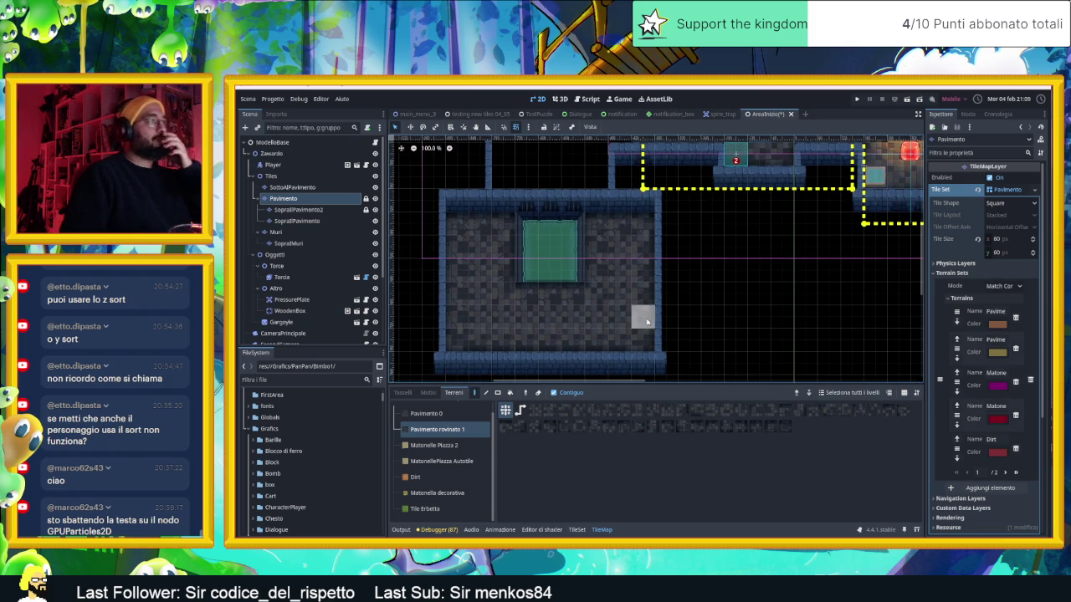
Step: Switch to the SopraIlPavimento2 layer and choose the MatonellePiazza Autotile terrain
scroll(610, 264, up, 1)
scroll(610, 263, up, 1)
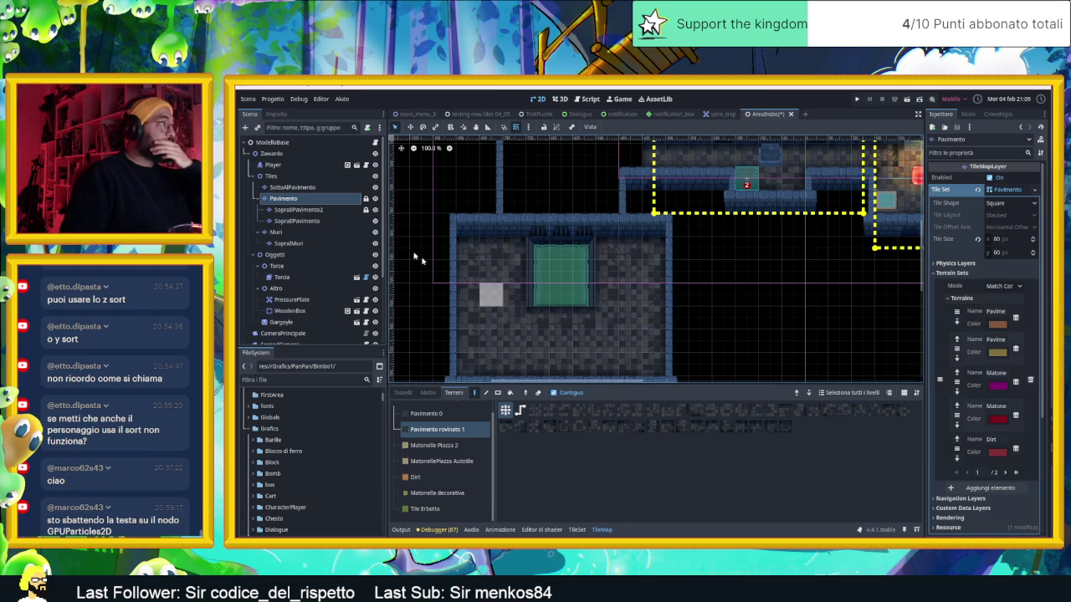
click(298, 209)
click(437, 461)
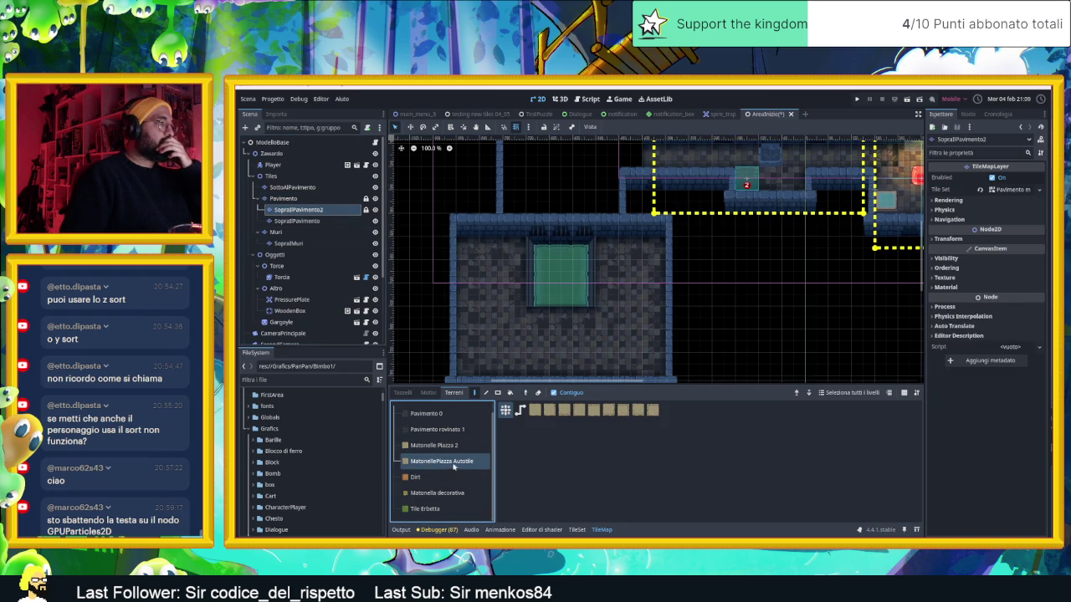
Step: Select the plain MatonellePiazza paving tile to line the pool's left, bottom and right sides
click(577, 529)
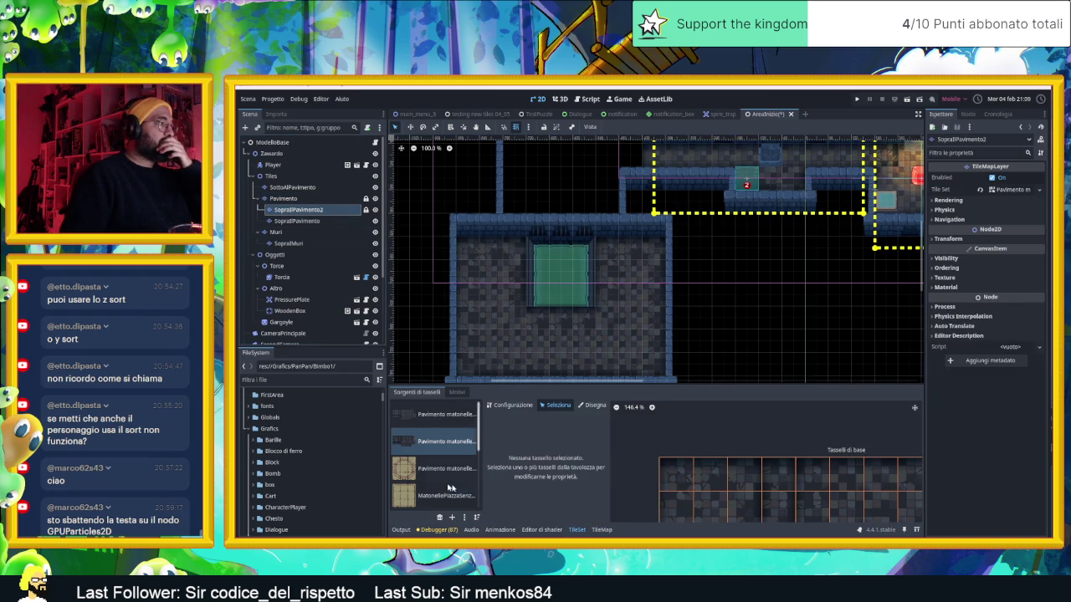
click(446, 493)
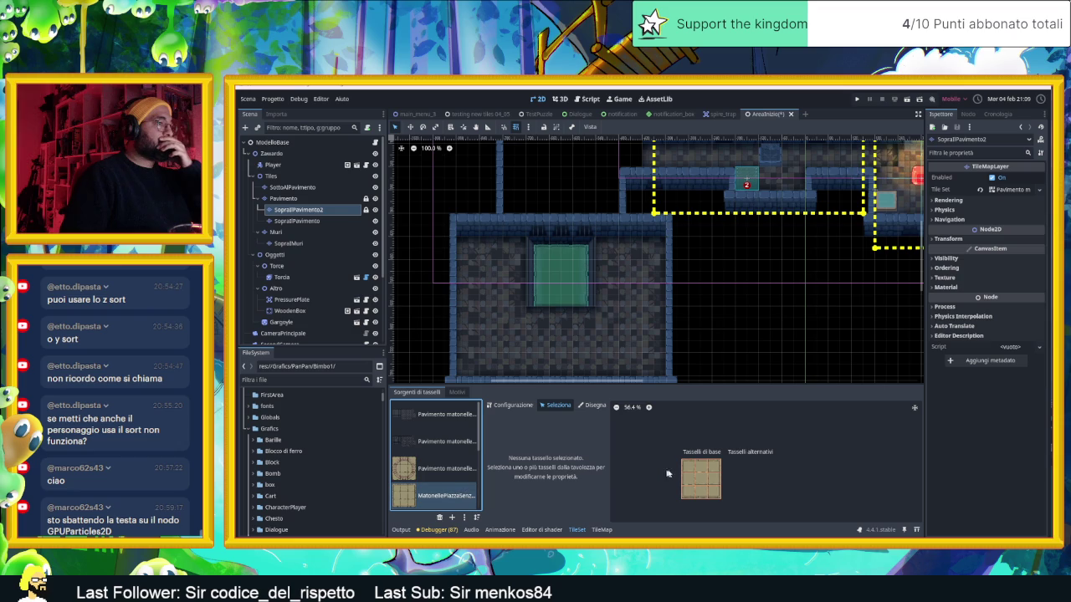
click(712, 479)
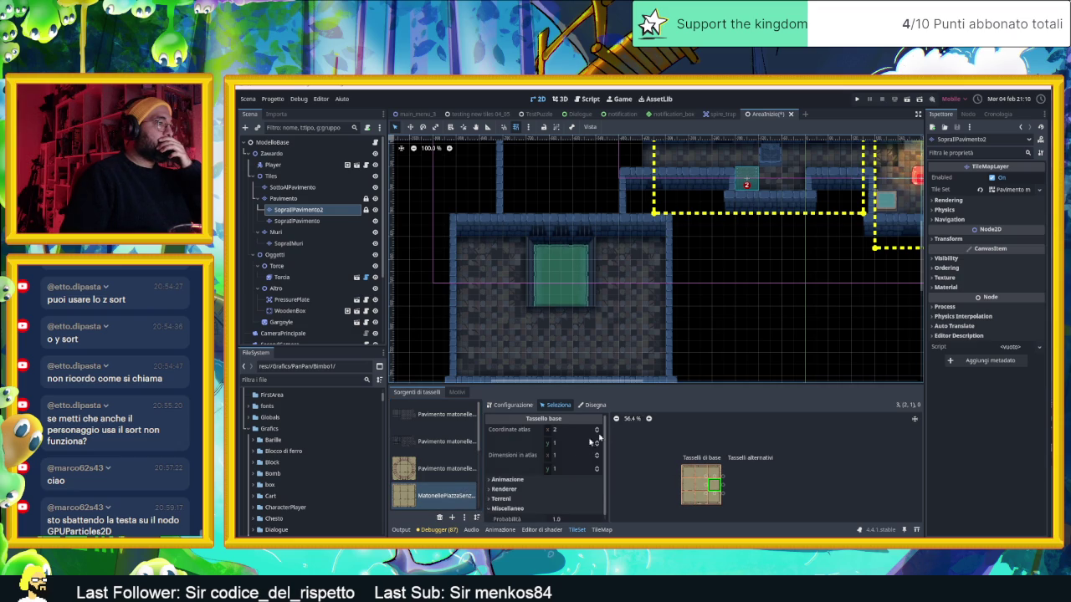
click(601, 529)
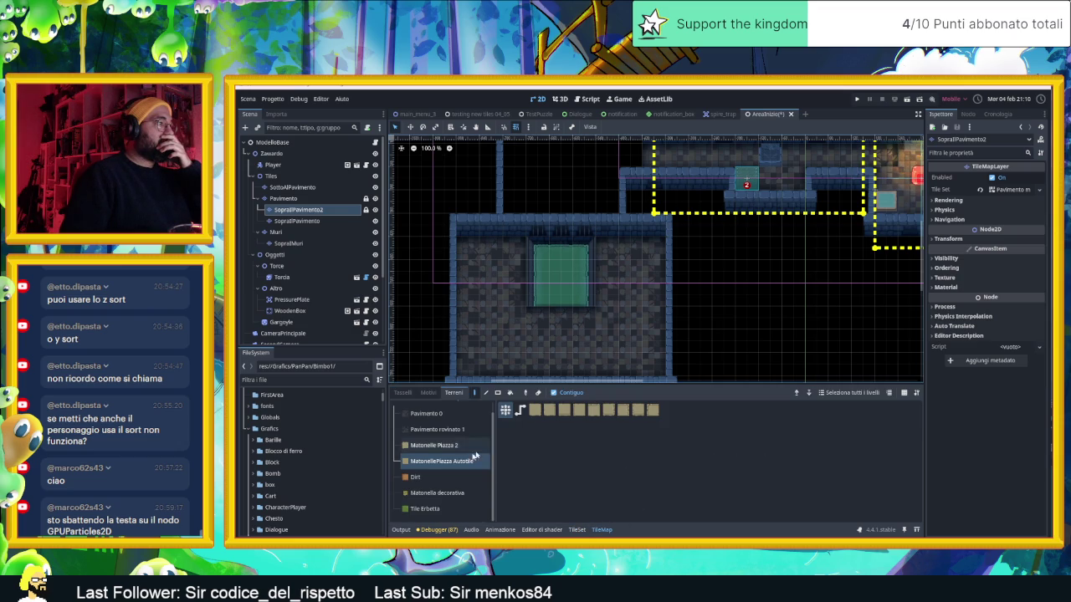
click(663, 483)
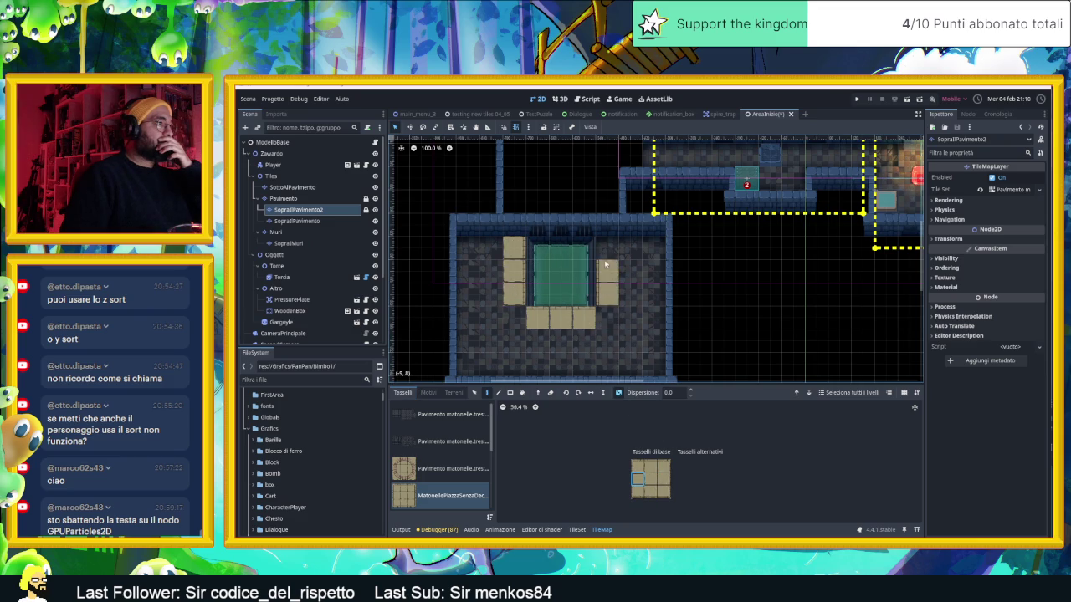
Step: Place curved corner paving tiles at the border's bottom-left and bottom-right corners
scroll(636, 335, down, 1)
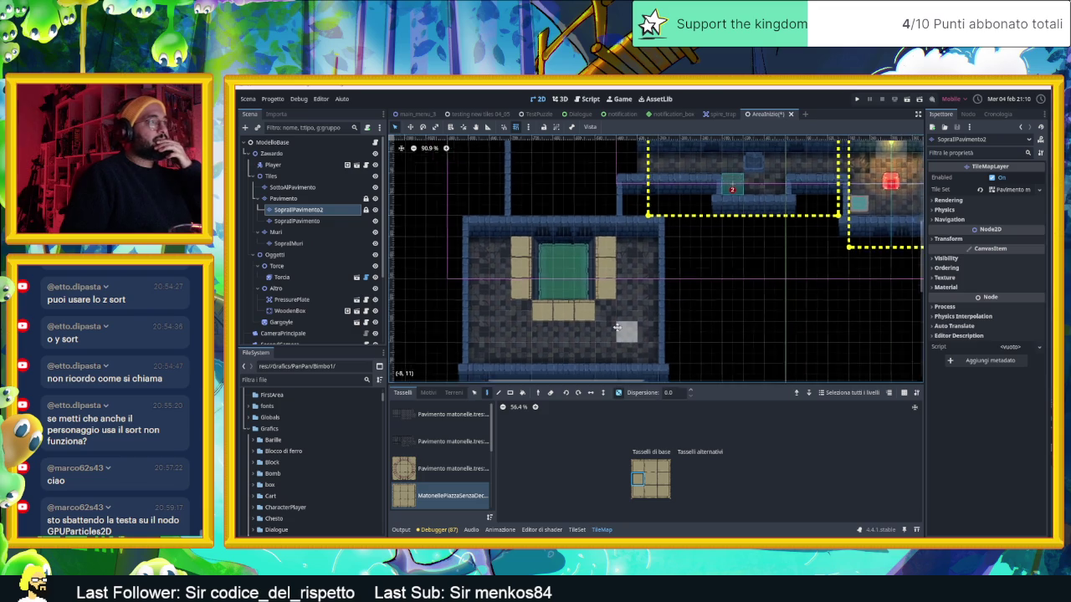
click(401, 475)
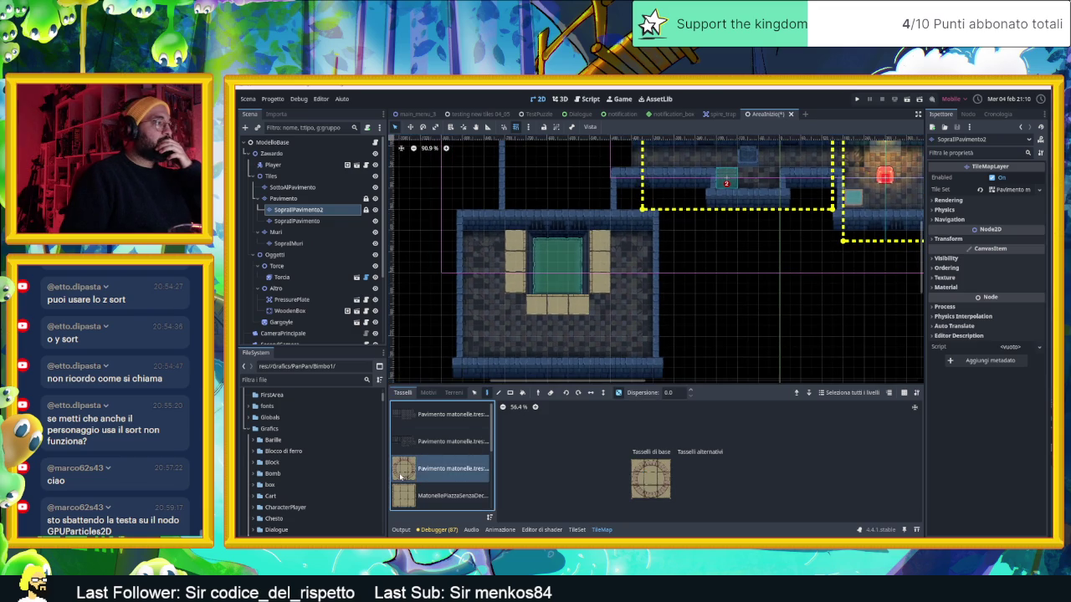
click(515, 303)
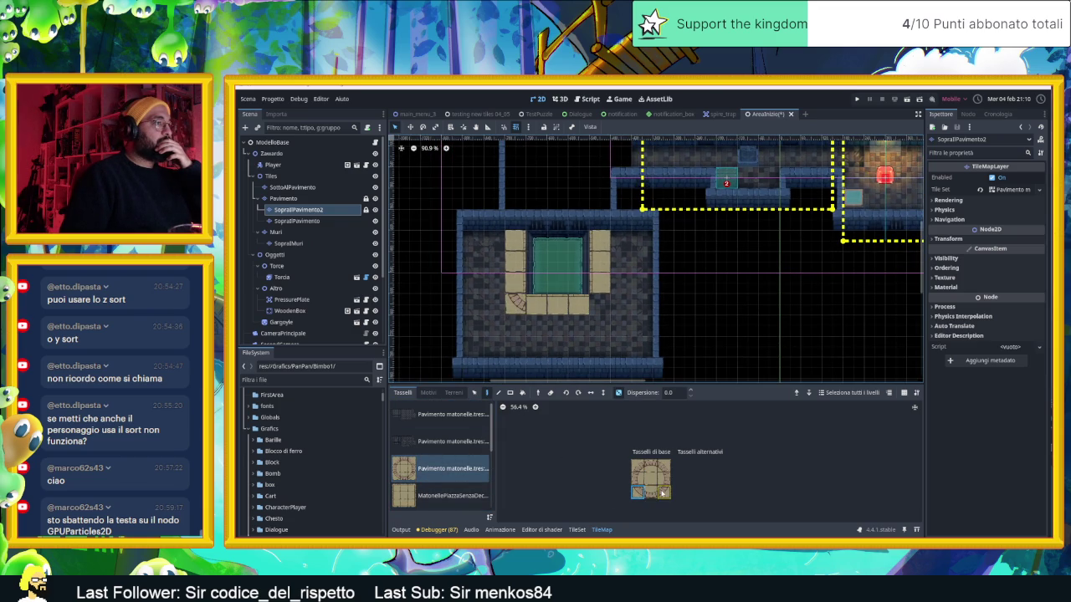
click(662, 493)
click(605, 308)
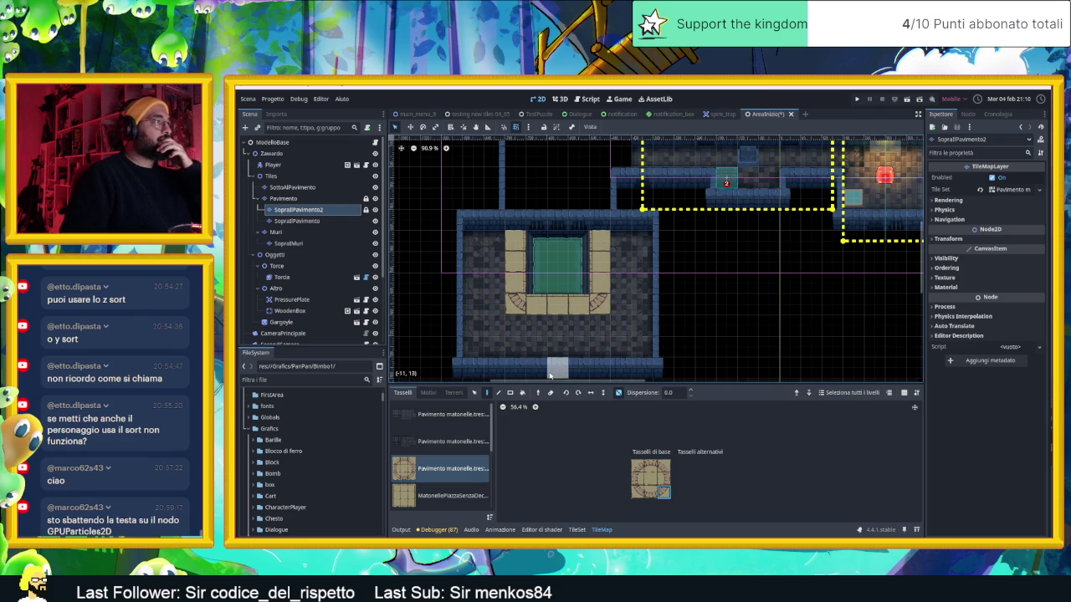
Step: Scroll the level view up and across to reach the dark area above the room
scroll(660, 305, right, 3)
scroll(661, 306, up, 2)
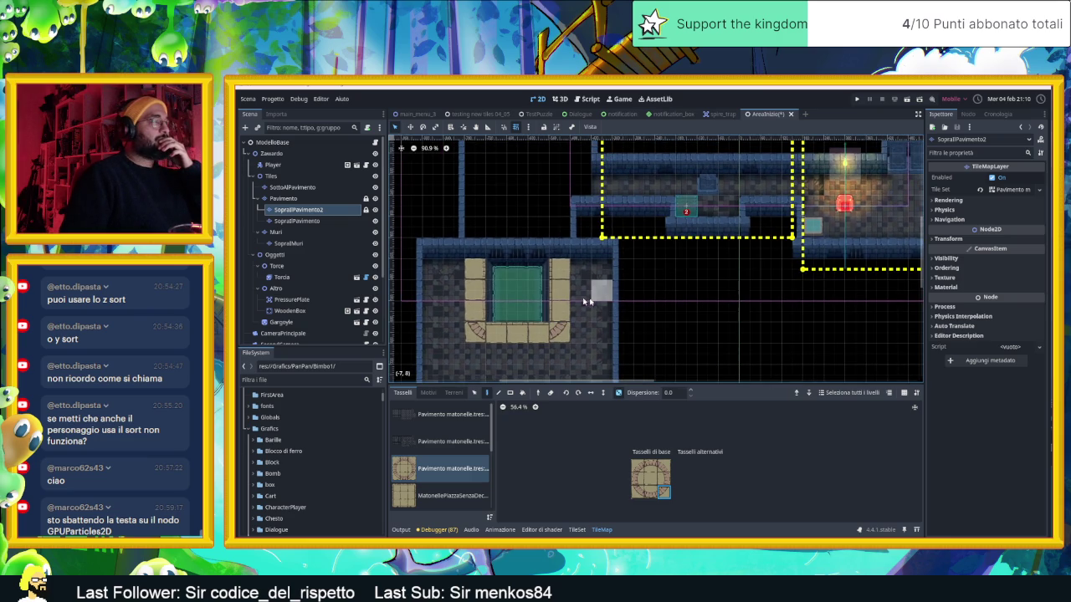
scroll(346, 327, down, 3)
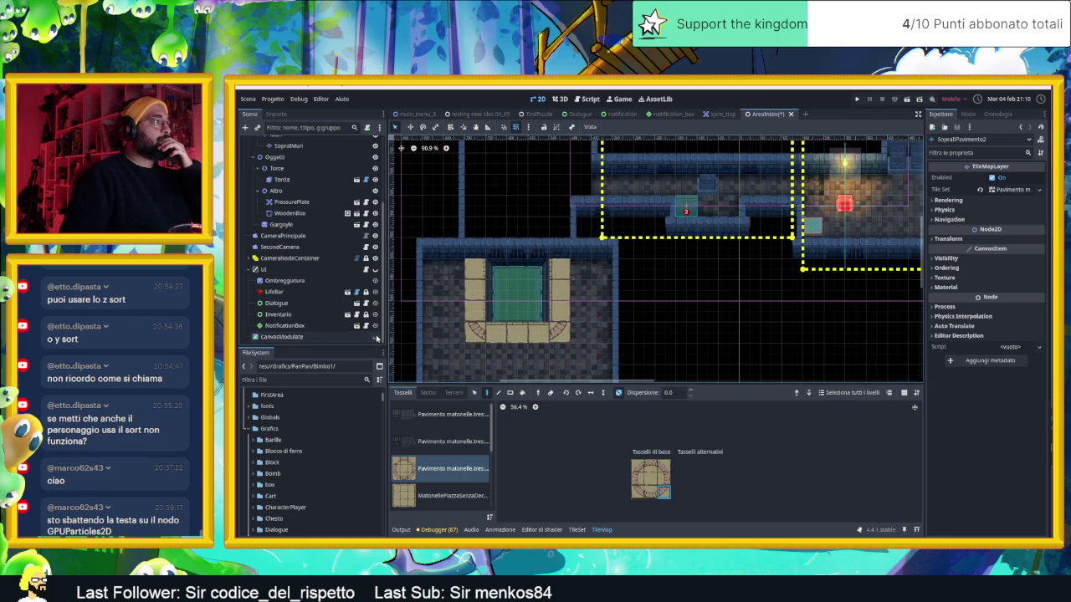
scroll(577, 297, right, 5)
scroll(576, 297, up, 4)
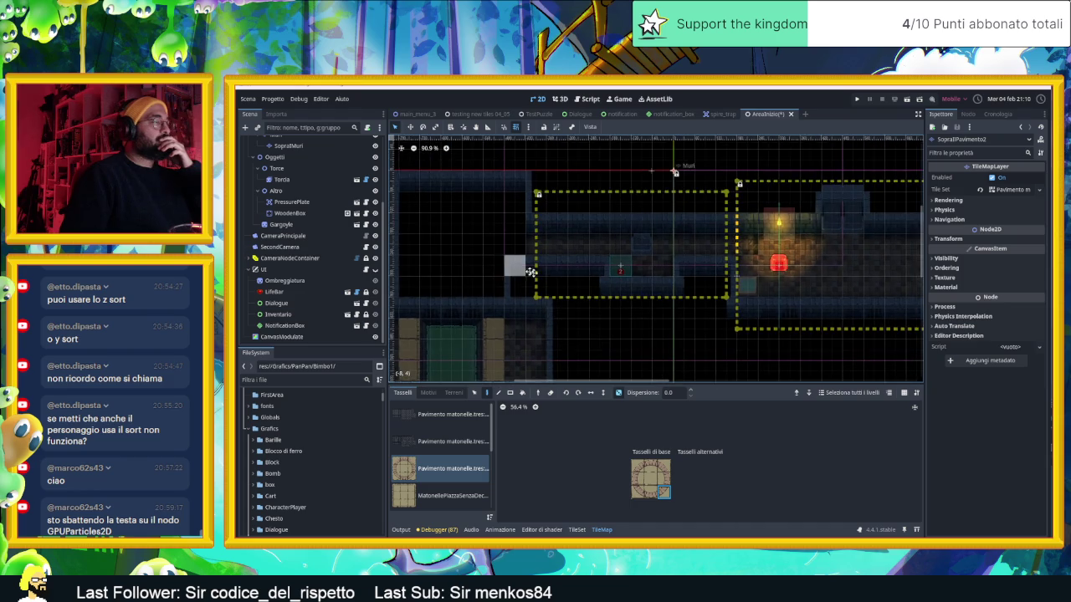
scroll(544, 285, left, 7)
scroll(543, 284, up, 2)
scroll(295, 178, up, 3)
scroll(296, 179, up, 1)
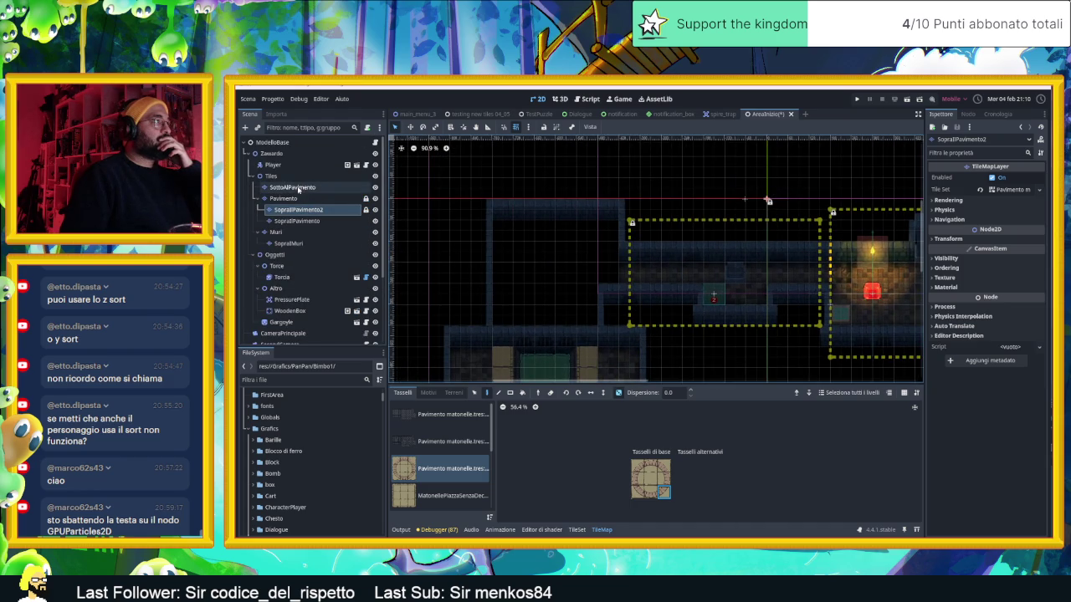
Step: Paint Pavimento 0 stone floor over the dark area above the paved room
click(289, 199)
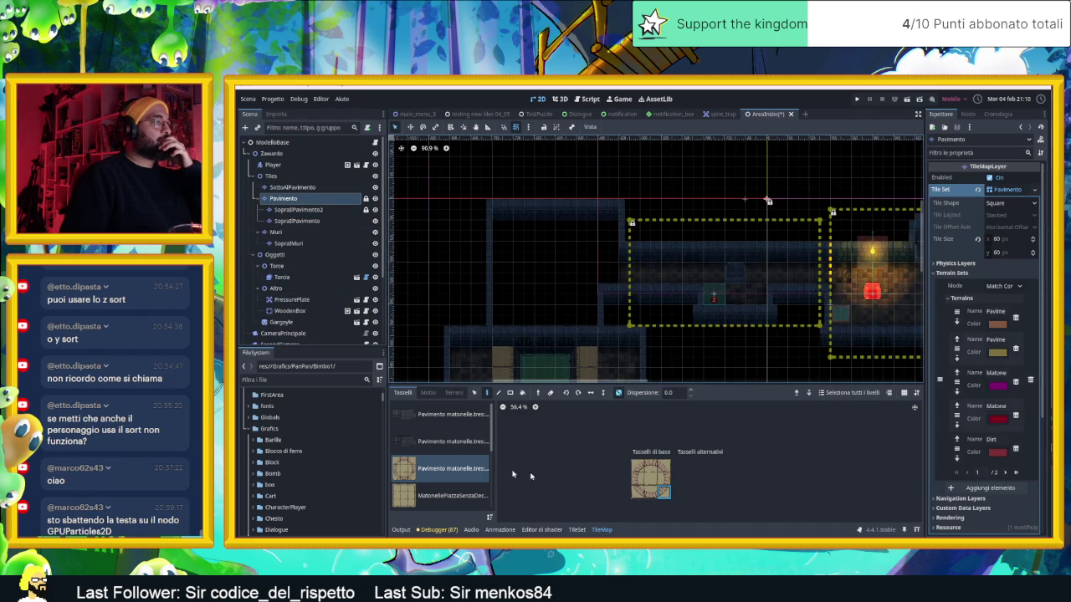
click(444, 414)
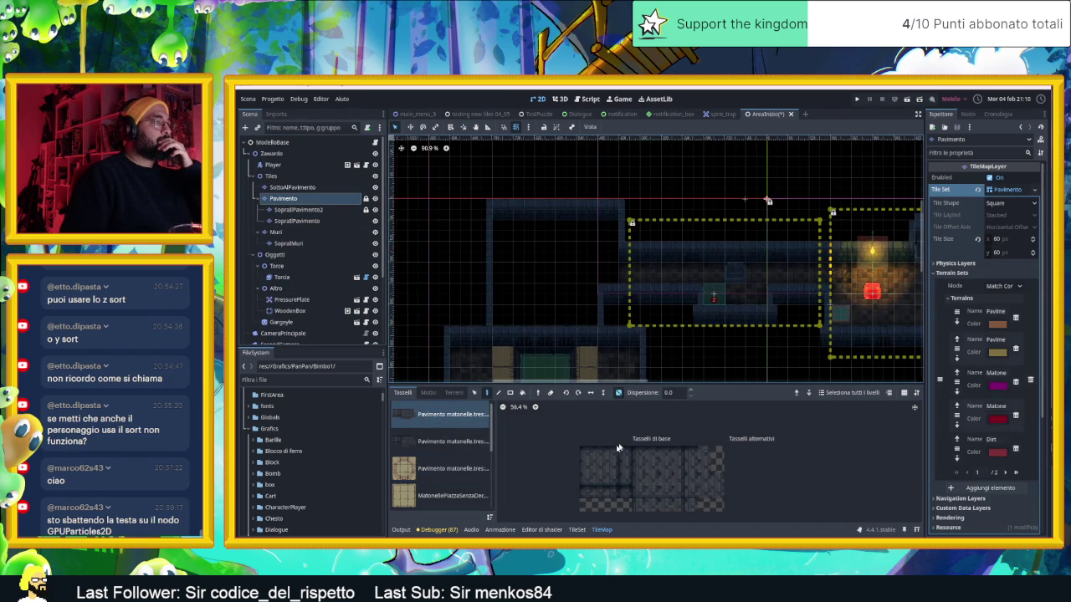
drag(609, 272, 590, 267)
click(457, 393)
click(427, 413)
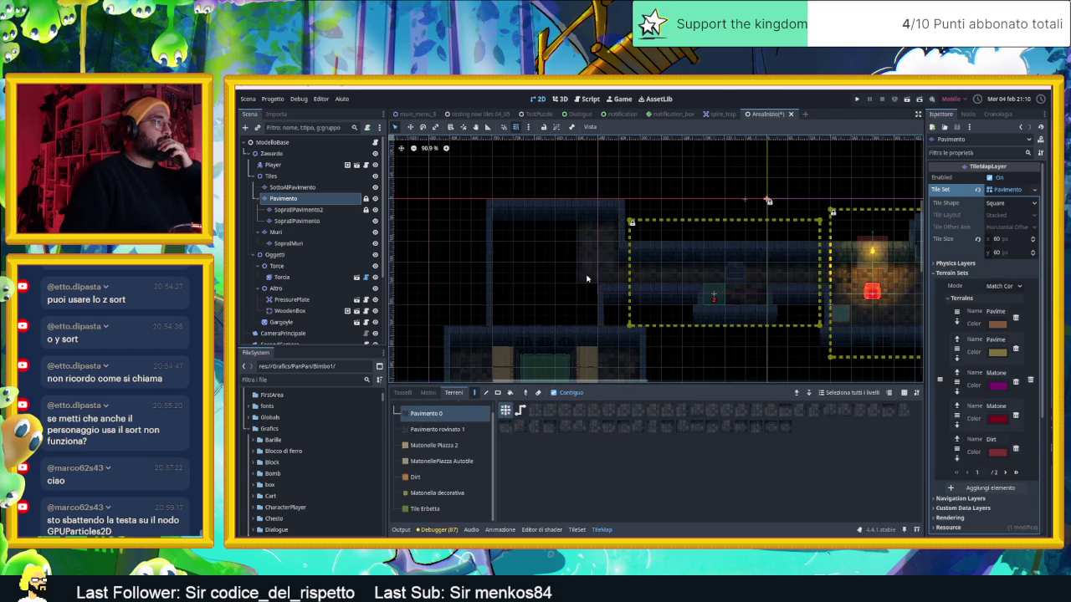
drag(587, 278, 502, 266)
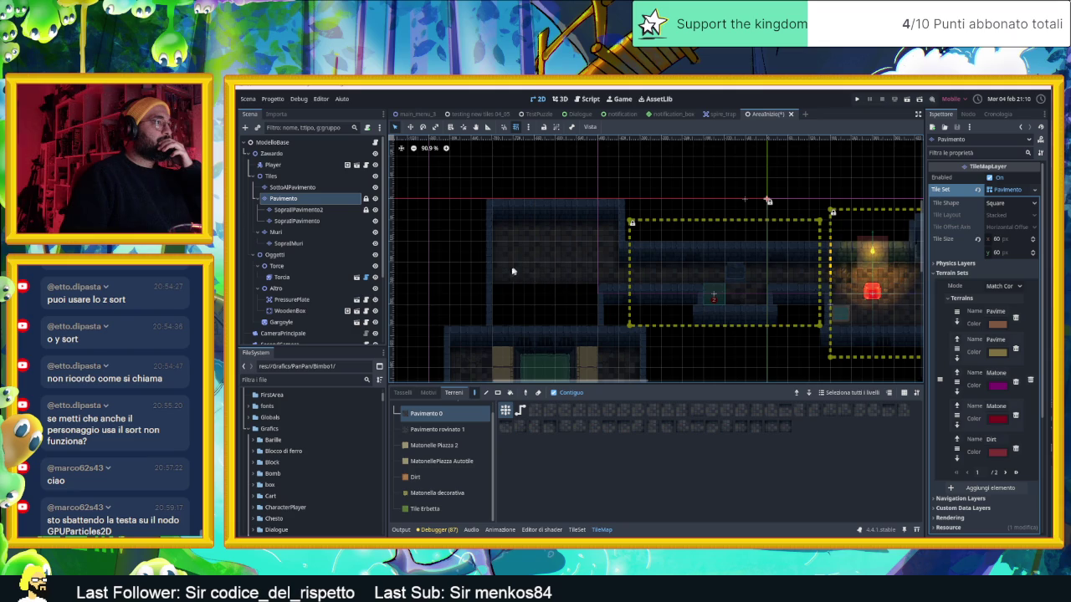
drag(519, 317, 526, 303)
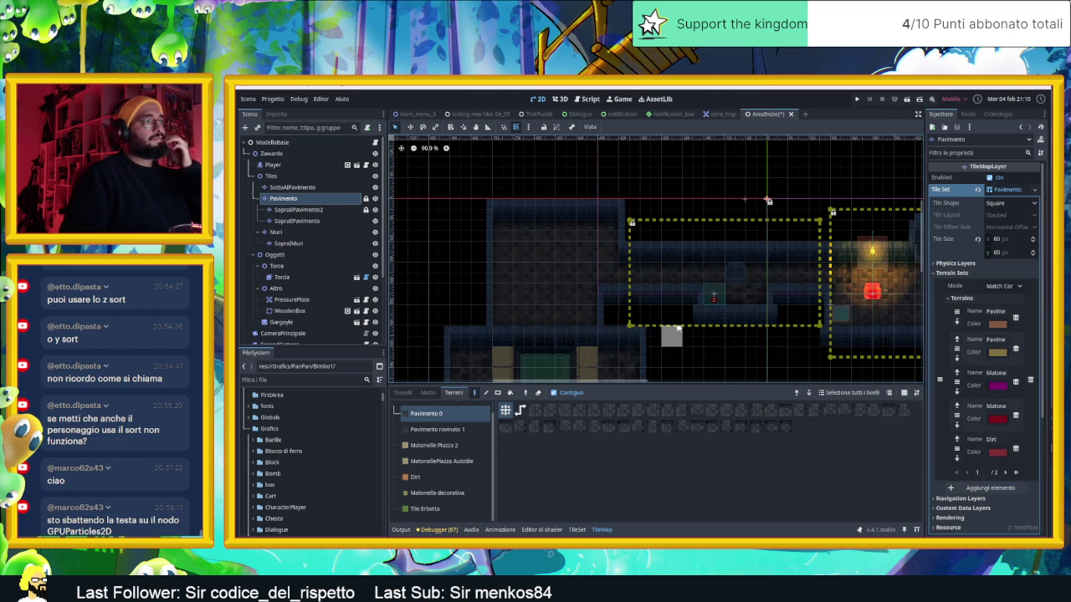
Step: Zoom out over the level and select the ModelloBase root node
scroll(732, 358, down, 1)
drag(733, 359, 666, 326)
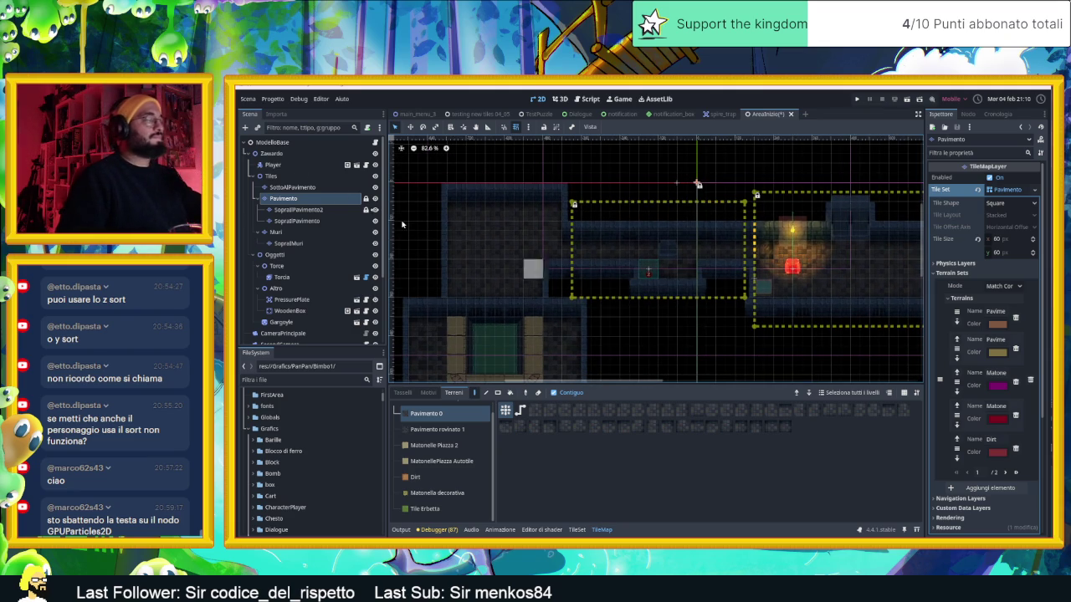
click(260, 143)
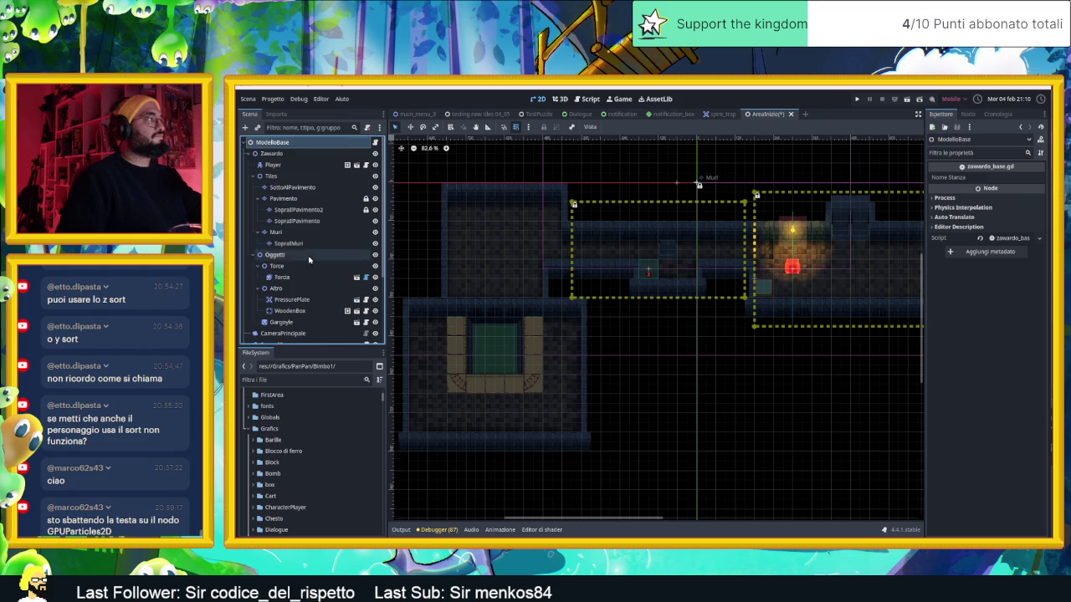
Step: Add a camera zone under CameraNodeContainer sized over the left room, then save and run
scroll(305, 268, down, 3)
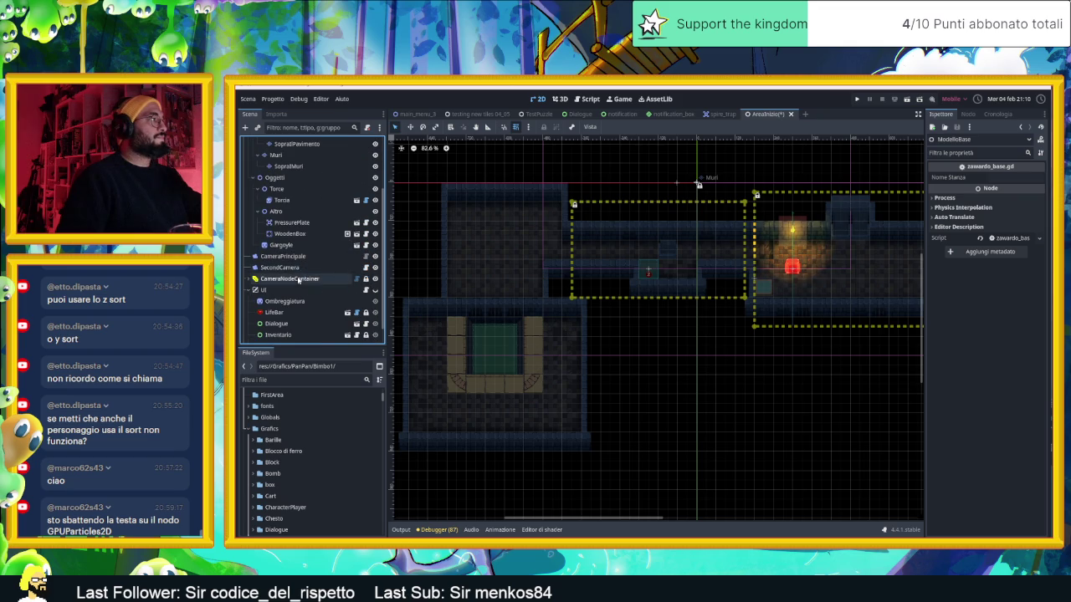
click(303, 278)
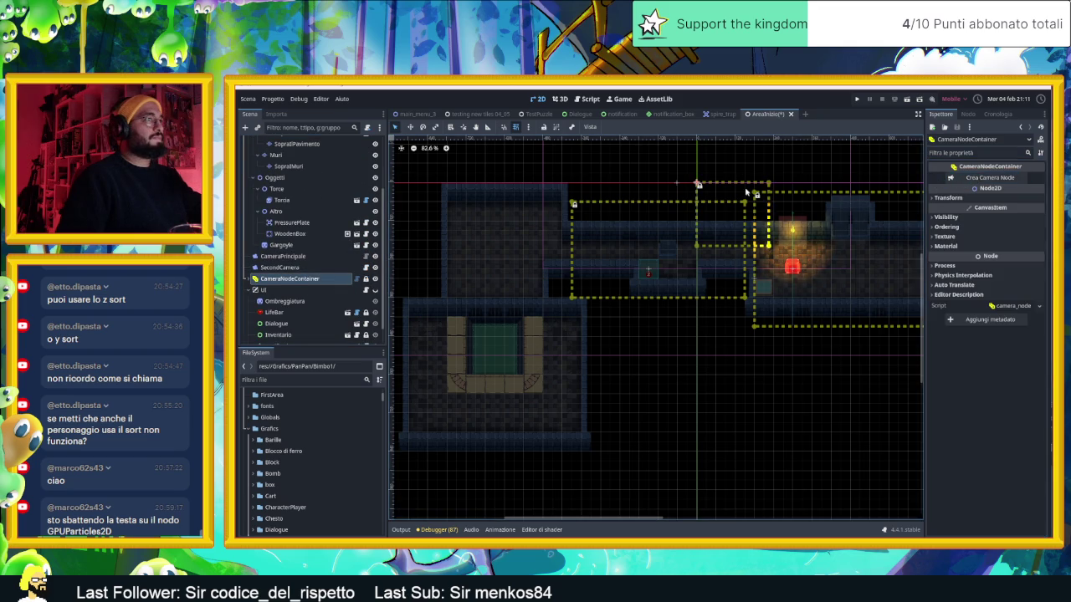
click(990, 177)
drag(728, 187, 460, 177)
mouse_move(502, 240)
mouse_down()
mouse_move(567, 286)
mouse_move(572, 301)
mouse_up()
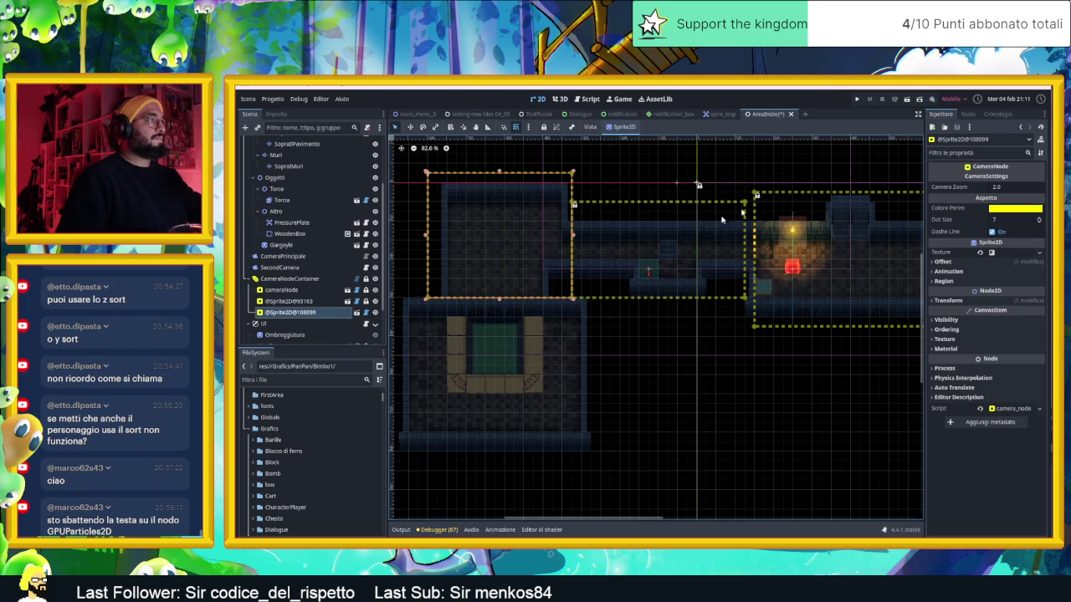
click(907, 100)
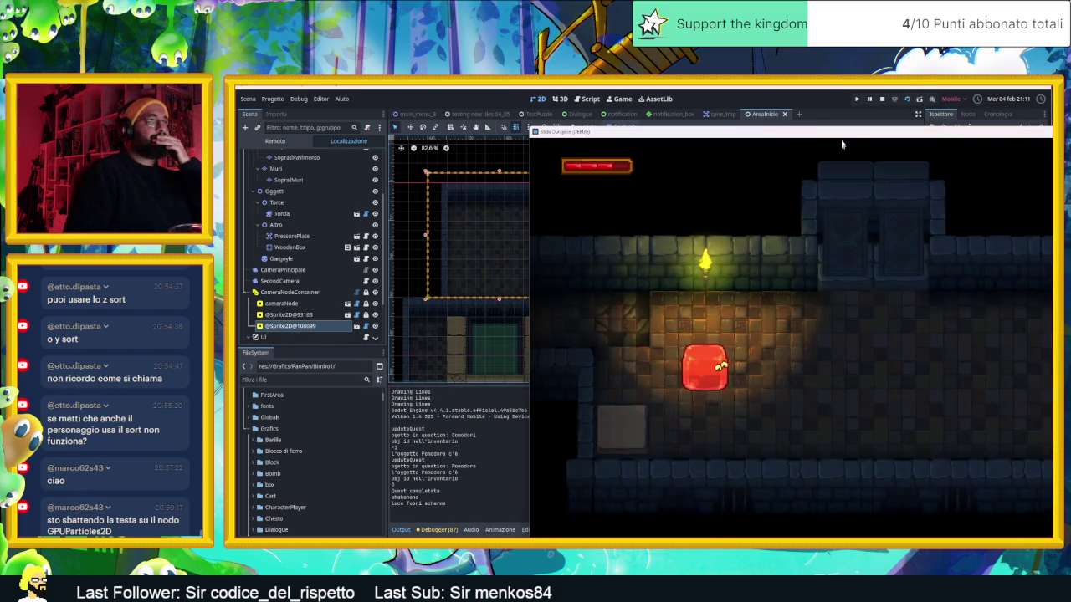
Step: Walk the slime left, up and right through several rooms with the arrow keys, then stop the game
mouse_move(827, 133)
mouse_down()
mouse_move(645, 105)
mouse_move(593, 114)
mouse_up()
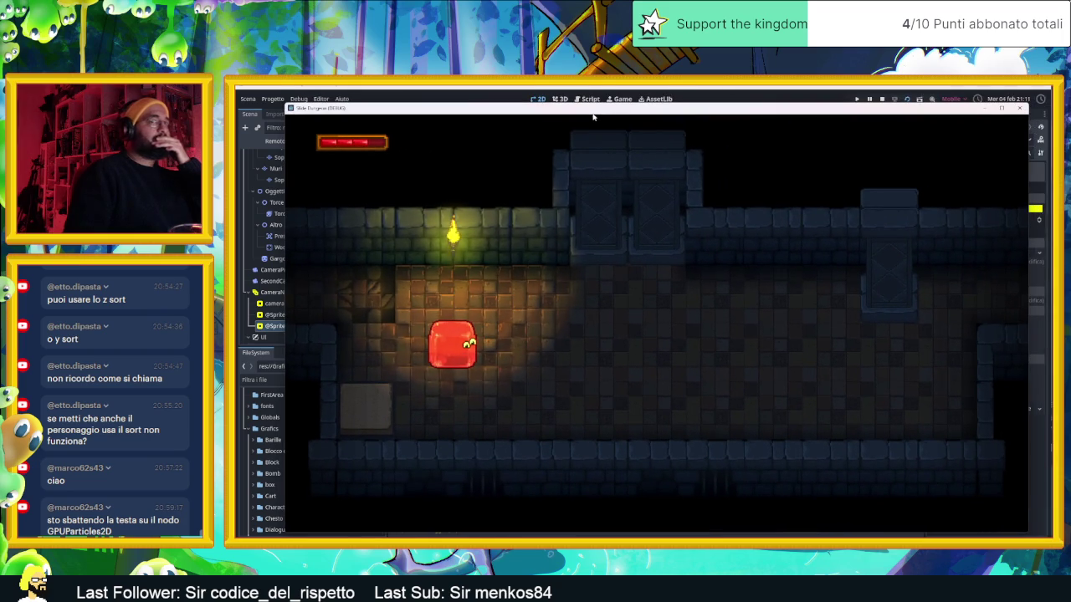
key(Left)
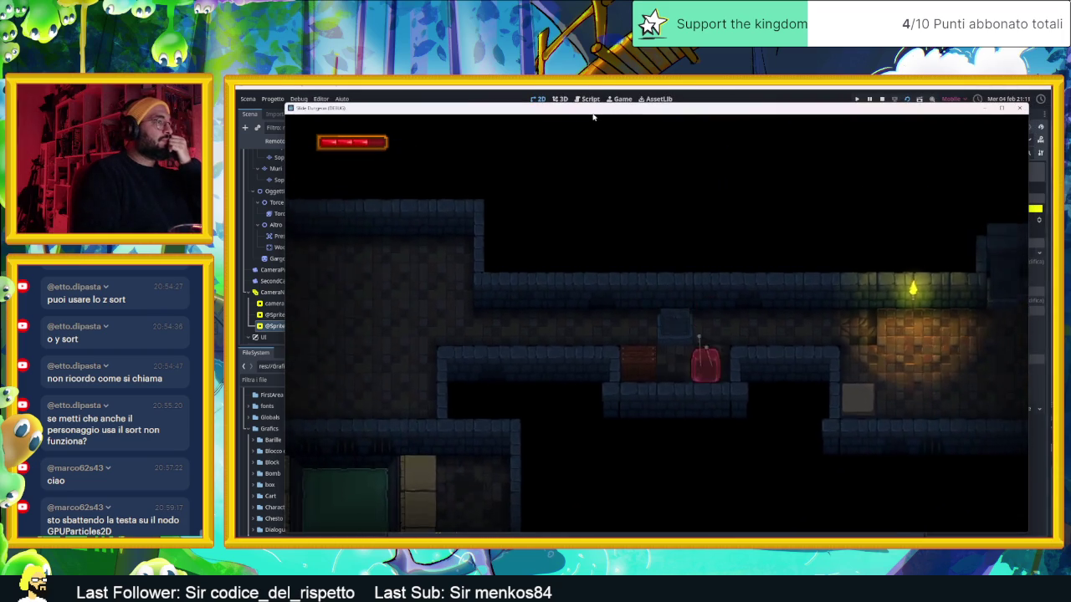
key(Left)
key(Up)
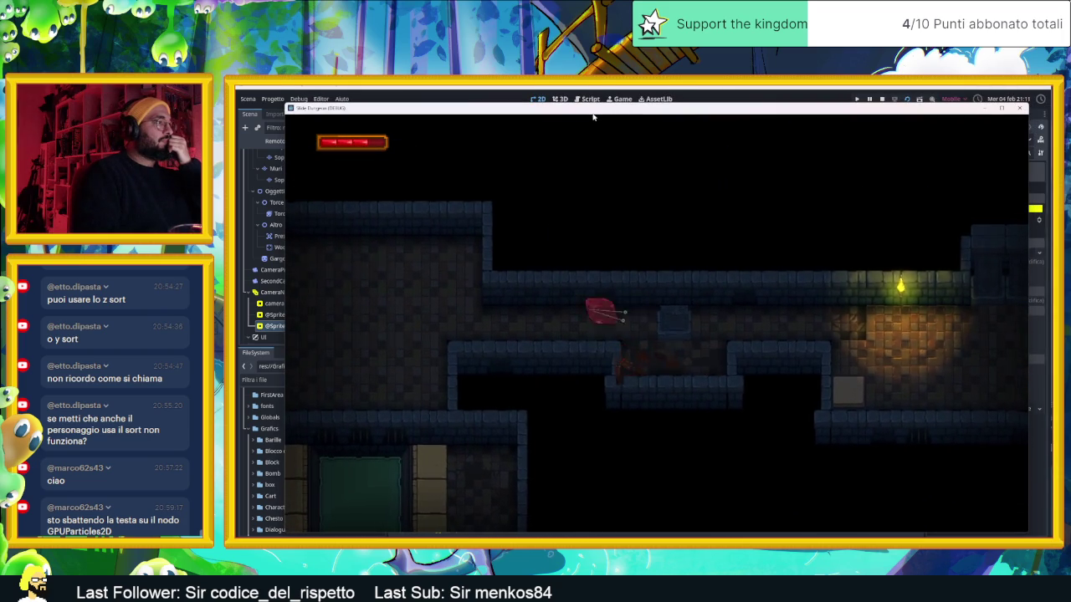
key(Down)
key(Right)
key(Up)
key(Right)
key(Down)
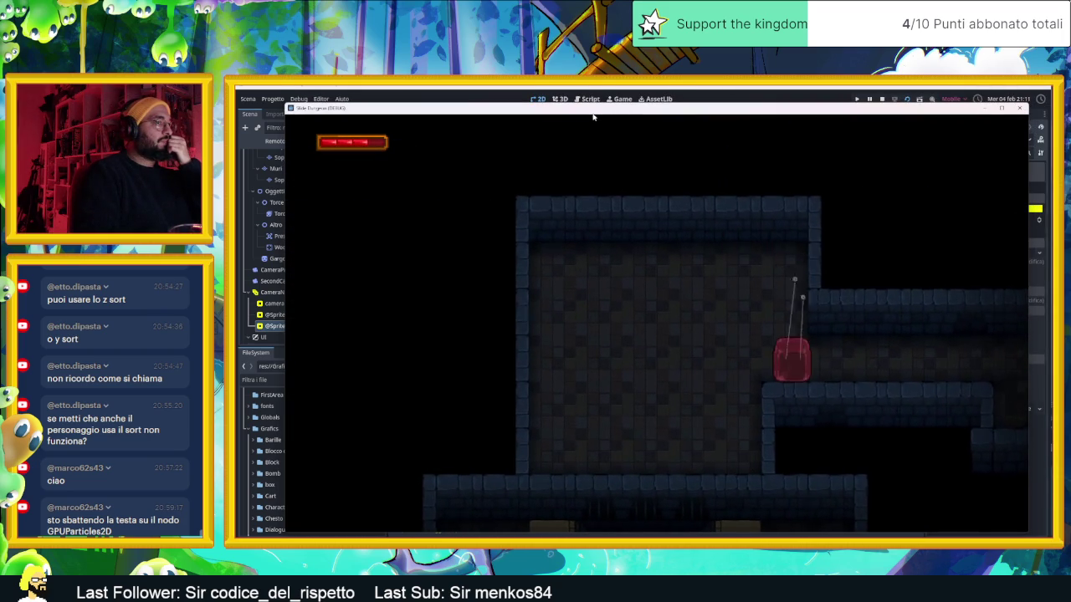
key(Right)
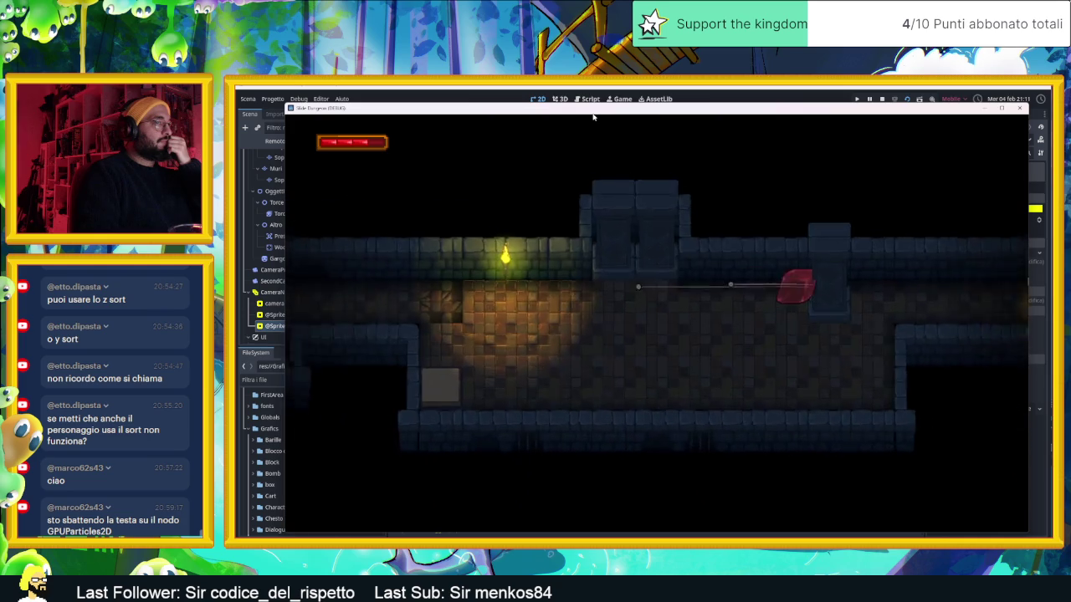
key(Down)
key(Right)
key(Up)
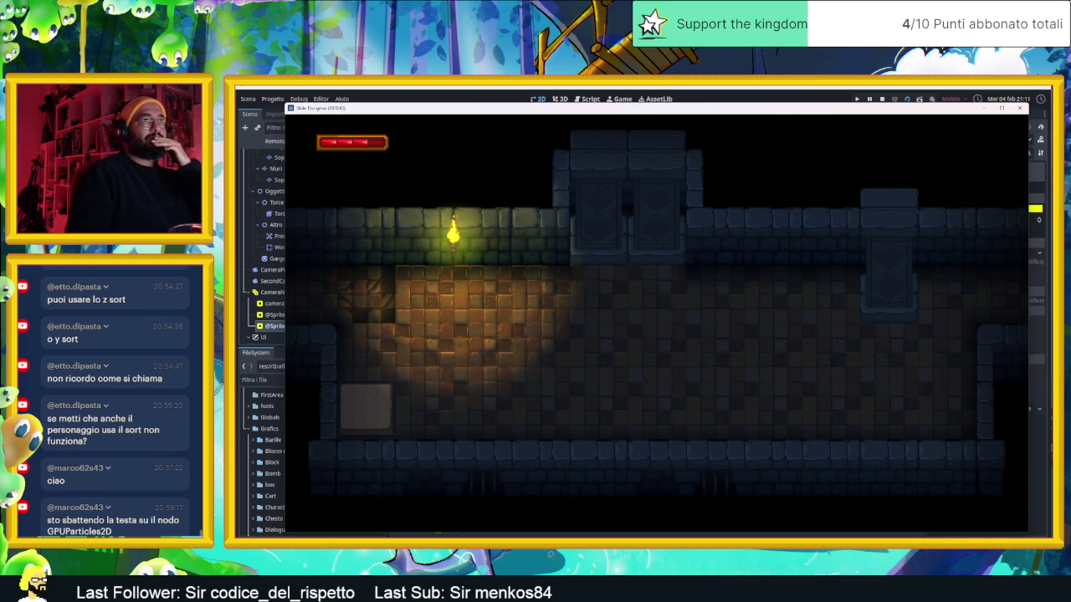
click(1028, 110)
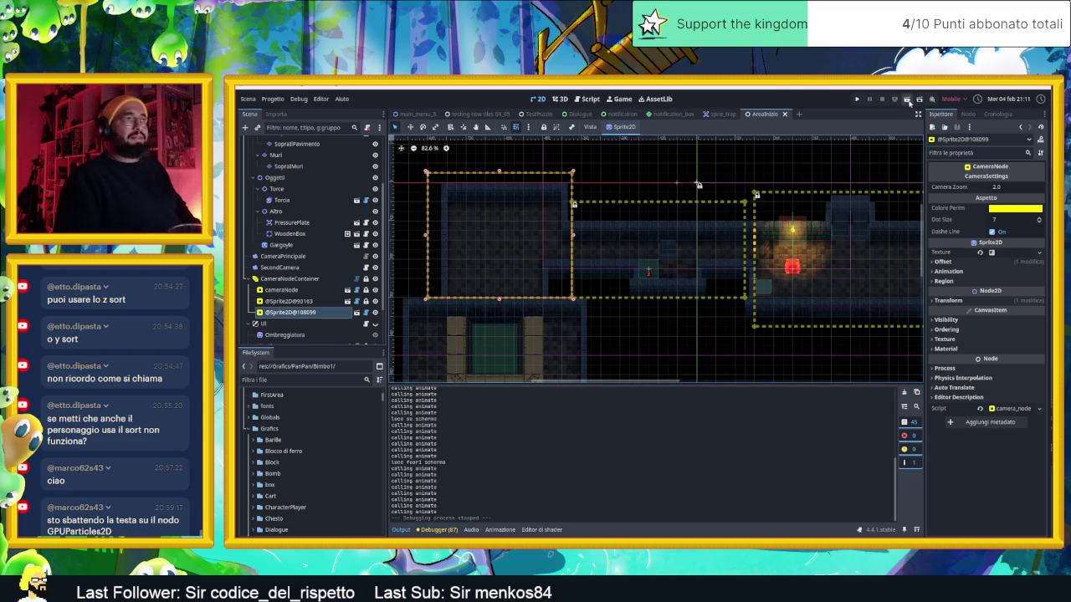
click(907, 100)
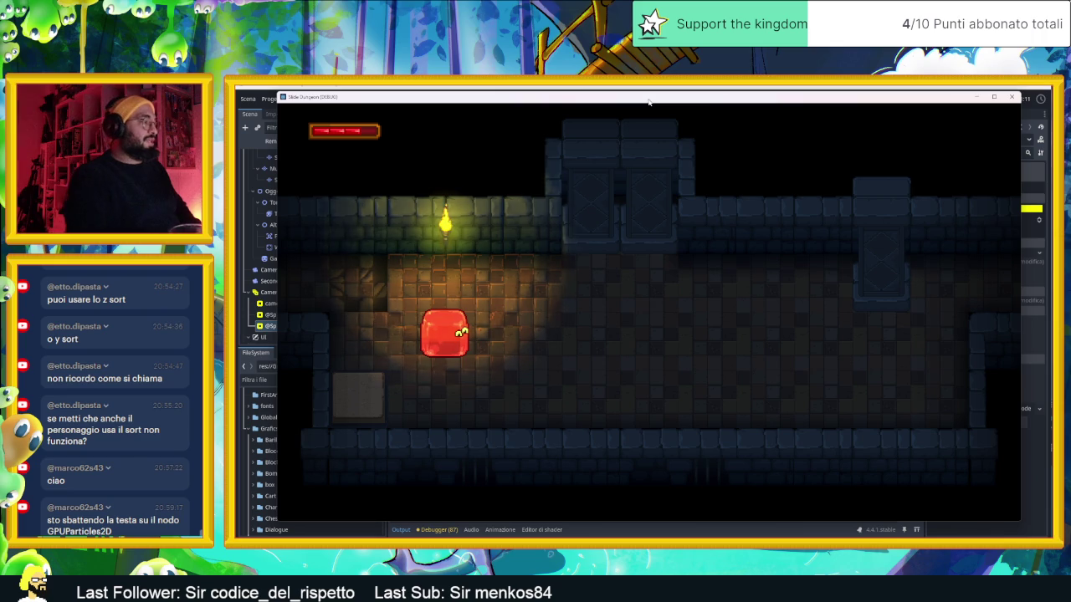
key(Down)
key(Left)
key(Up)
key(Right)
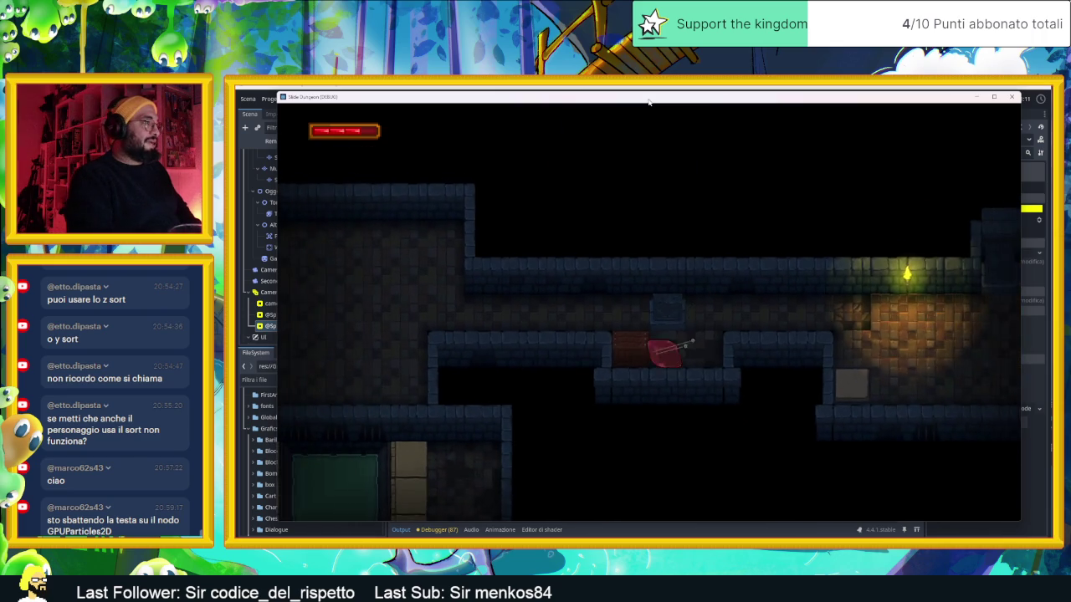
key(Left)
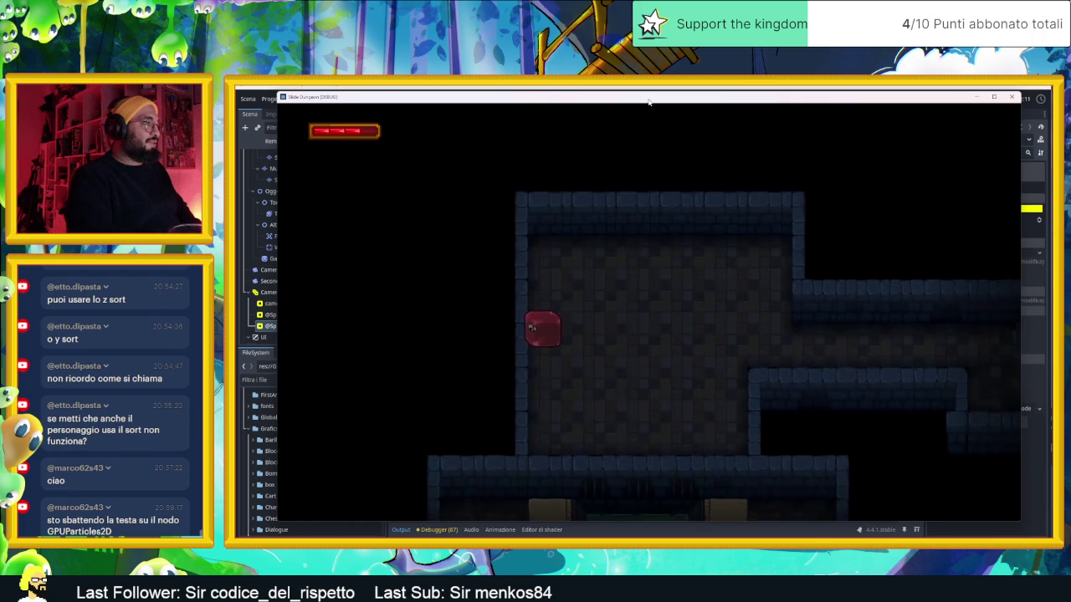
key(Down)
key(Right)
key(Up)
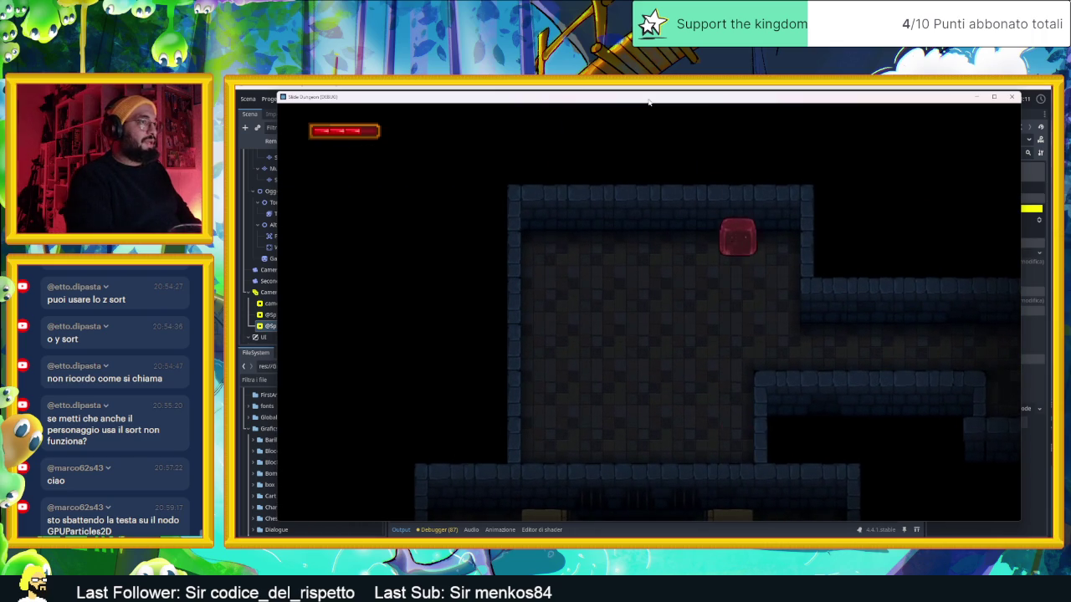
key(Down)
key(Up)
key(Left)
key(Down)
key(Right)
key(Up)
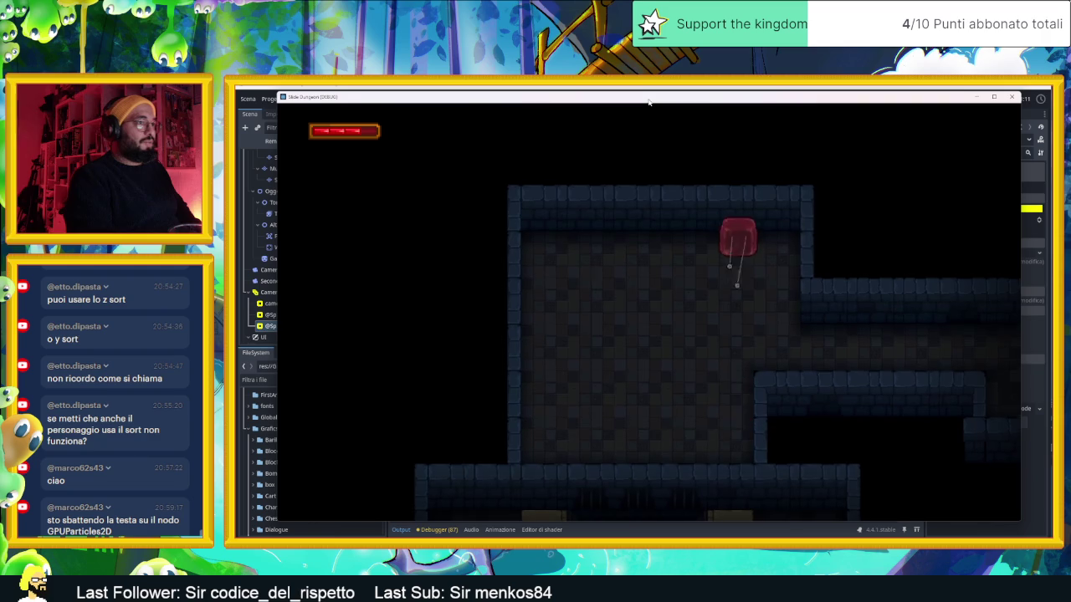
key(Right)
key(Down)
key(Right)
key(Down)
key(Up)
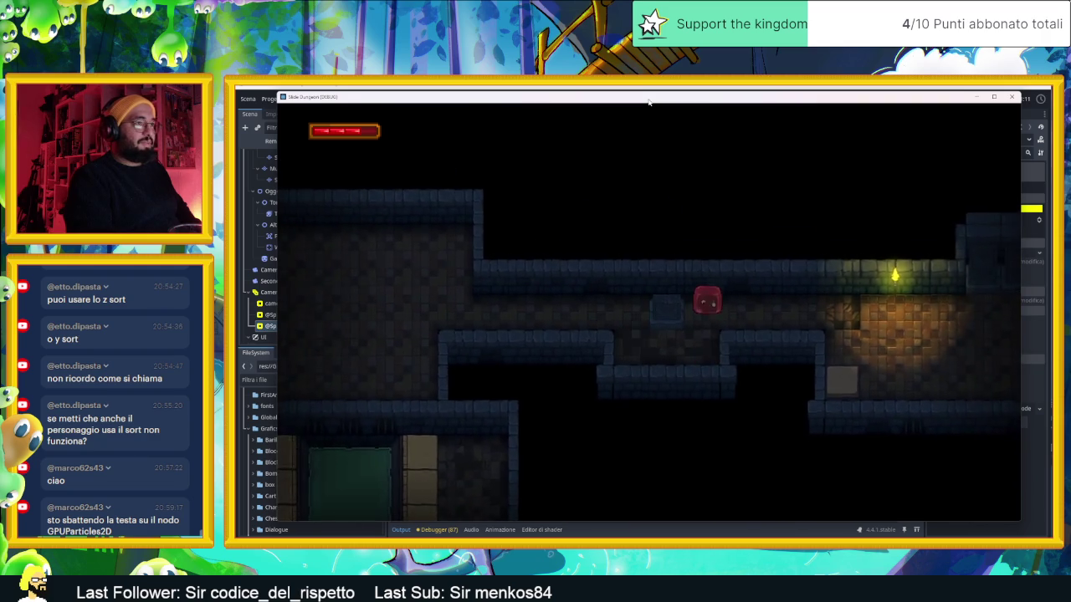
key(Right)
key(Down)
key(Up)
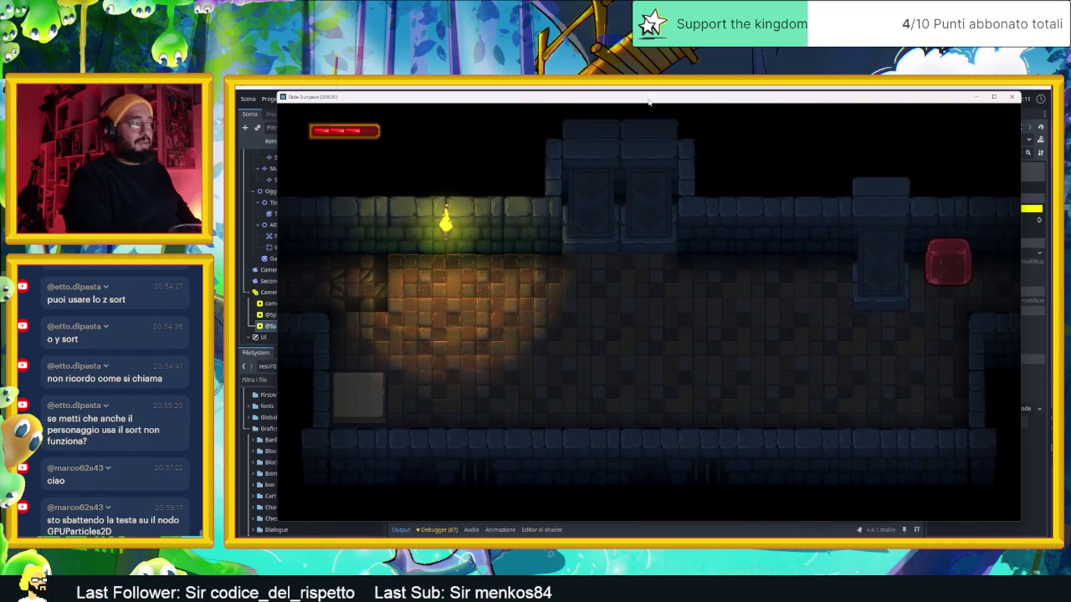
key(Down)
key(Left)
key(Up)
key(Left)
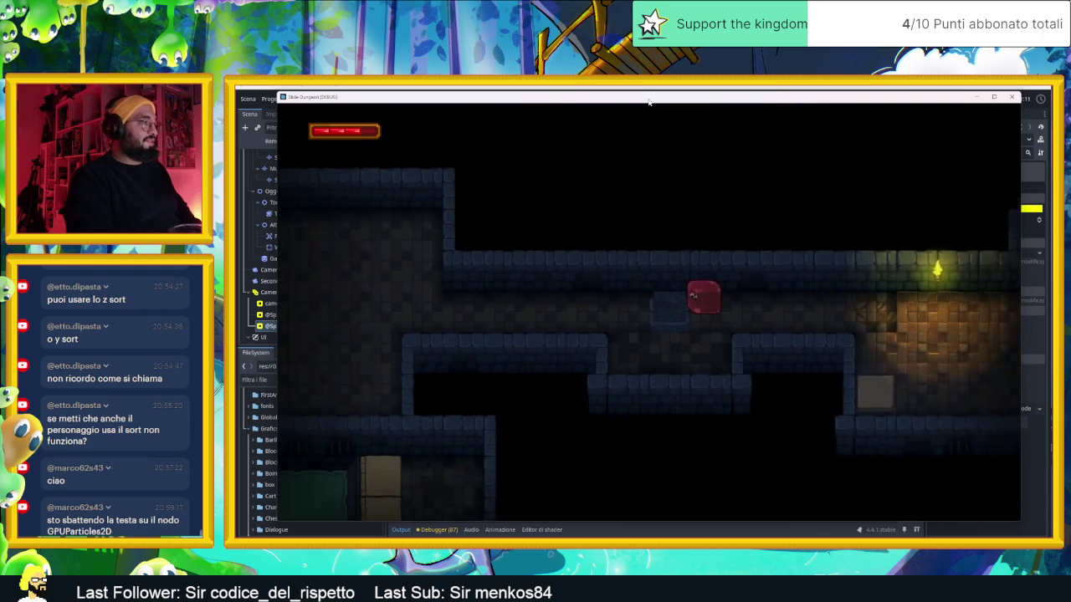
key(Down)
key(Left)
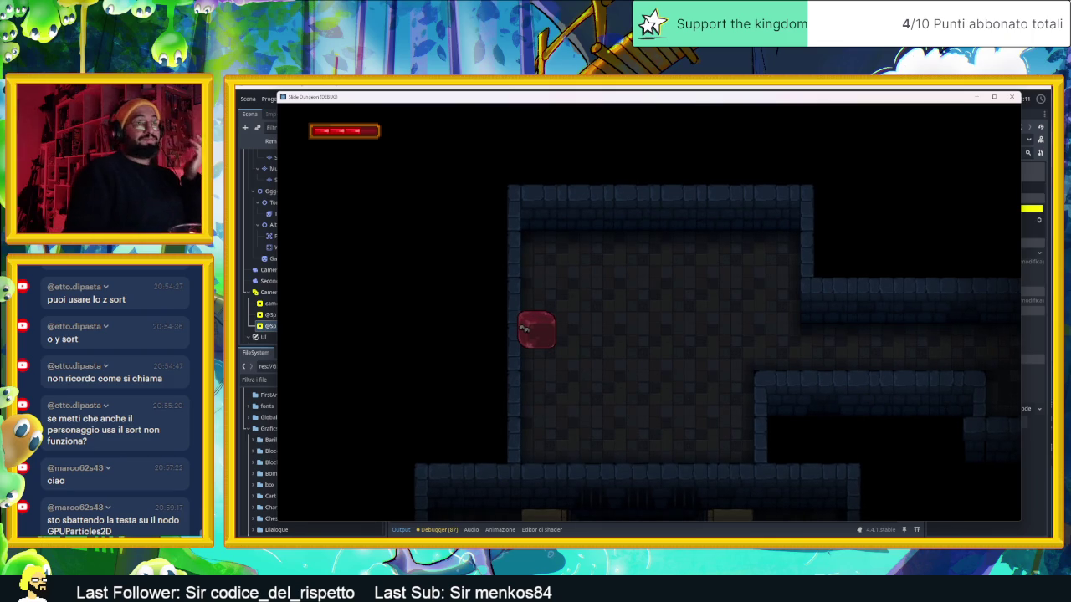
click(1012, 98)
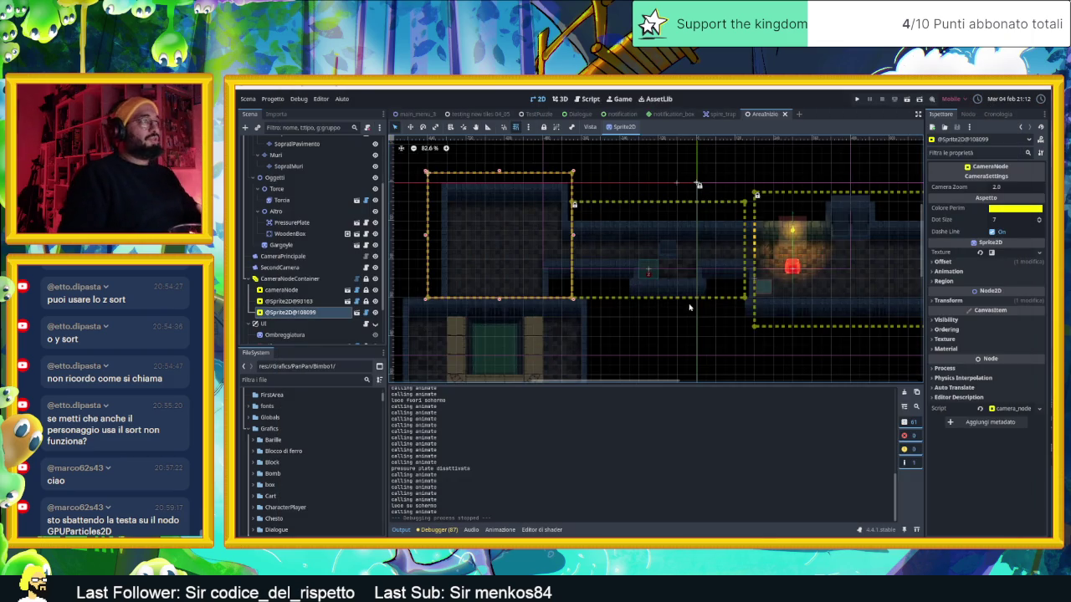
Step: Pan to the right room and select the Torcia wall torch sprite
scroll(733, 328, down, 3)
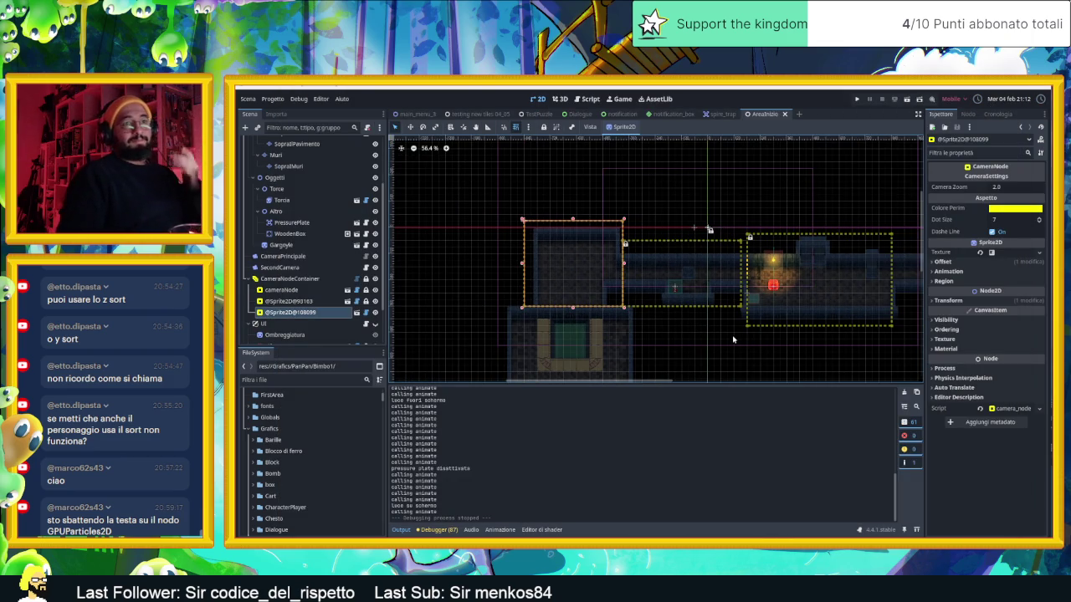
mouse_move(729, 332)
mouse_down()
mouse_move(650, 232)
mouse_move(657, 292)
mouse_move(667, 288)
mouse_up()
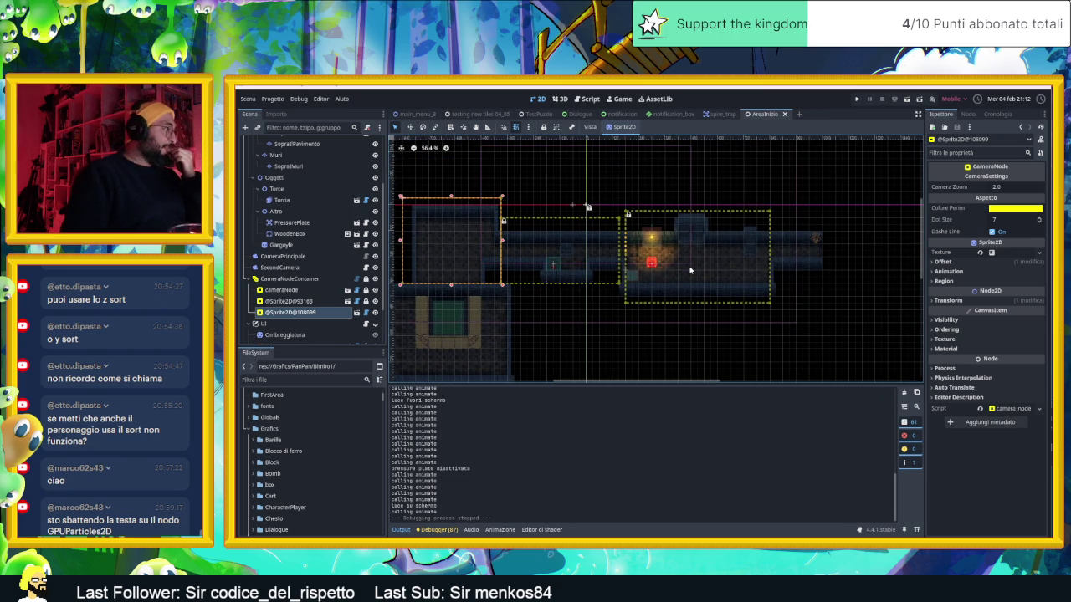
scroll(687, 268, up, 8)
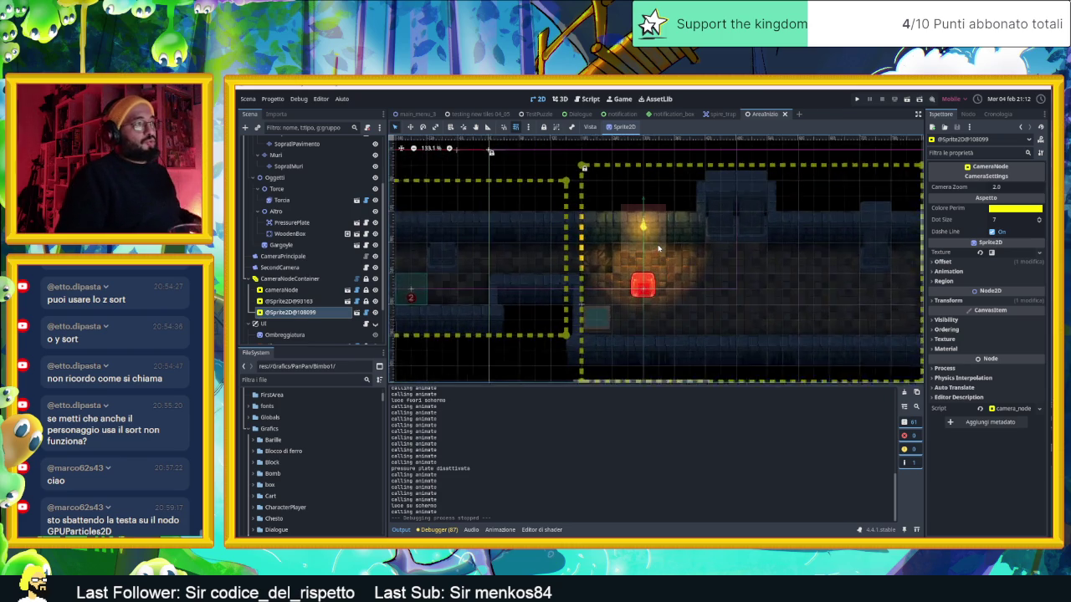
click(638, 226)
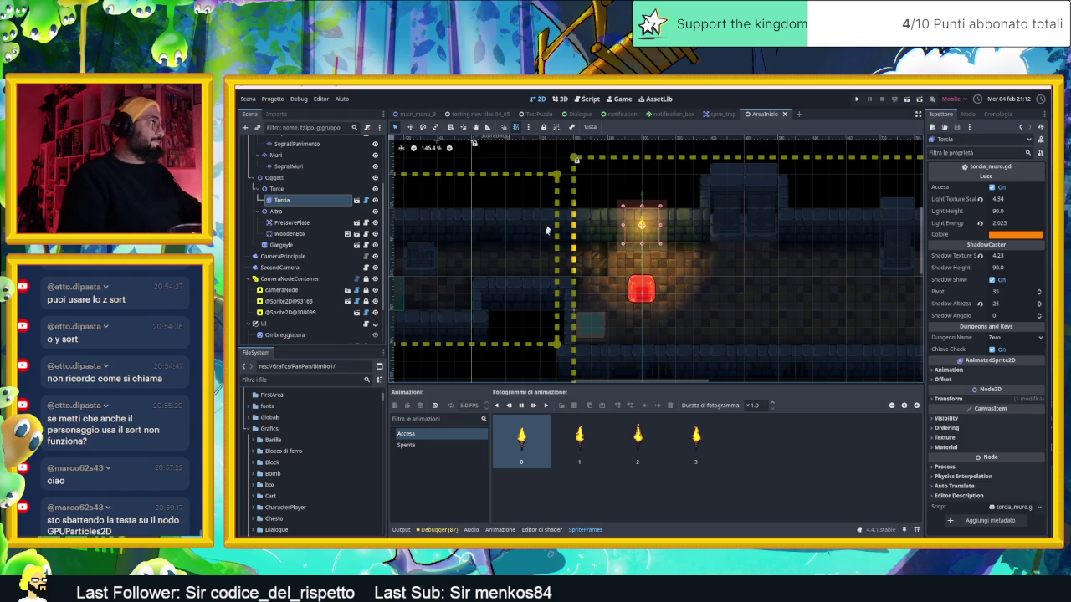
Step: Duplicate Torcia with Ctrl+D and move Torcia2 onto the left room's back wall
click(312, 201)
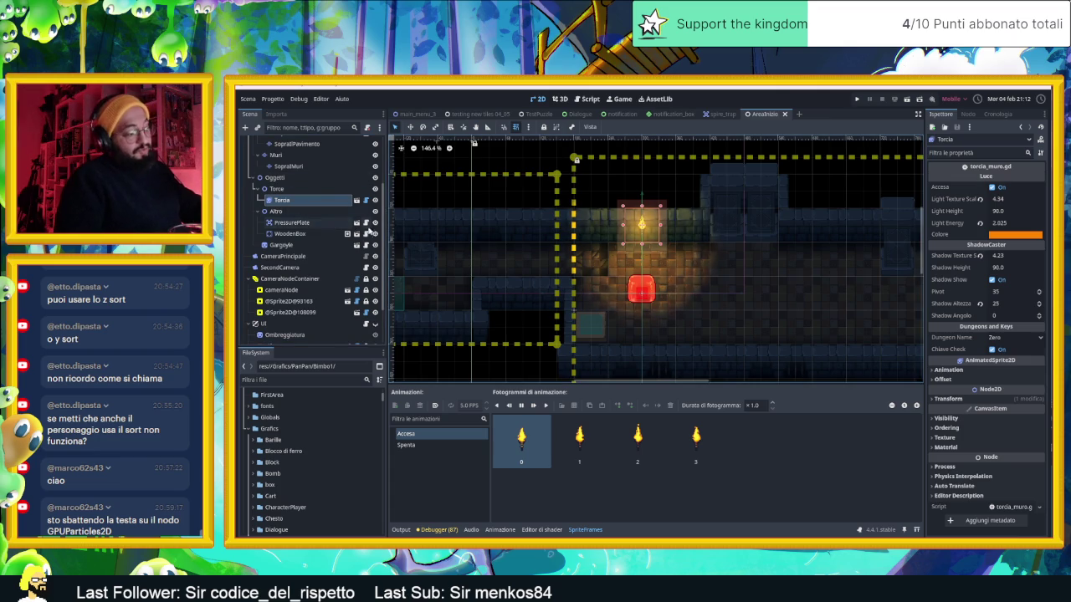
key(ctrl+d)
mouse_move(754, 247)
mouse_down()
mouse_move(910, 254)
mouse_move(464, 232)
mouse_up()
scroll(910, 253, left, 2)
scroll(552, 242, down, 2)
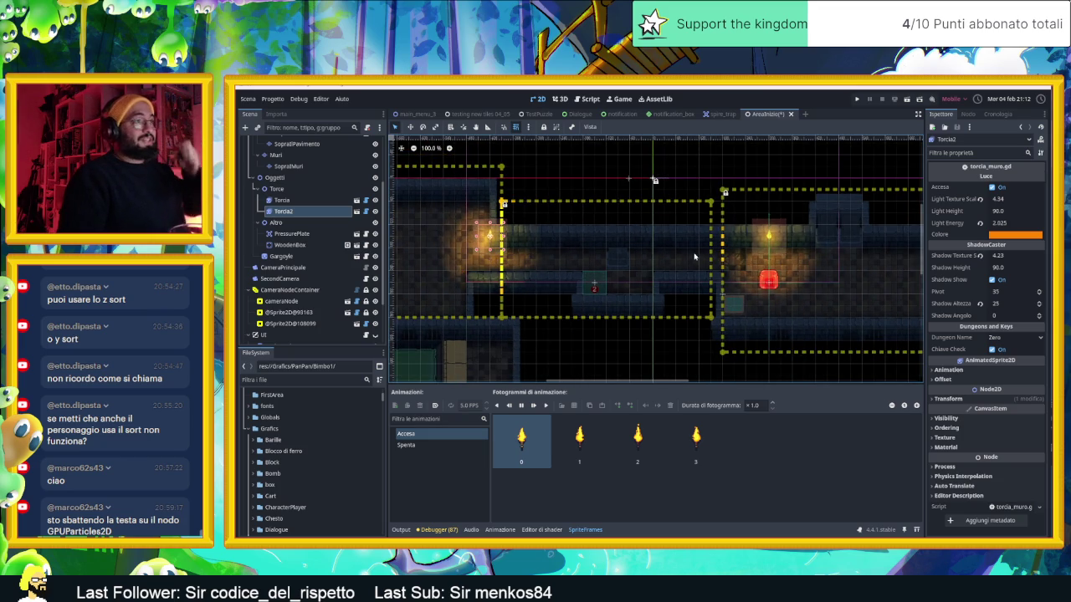
scroll(490, 266, up, 3)
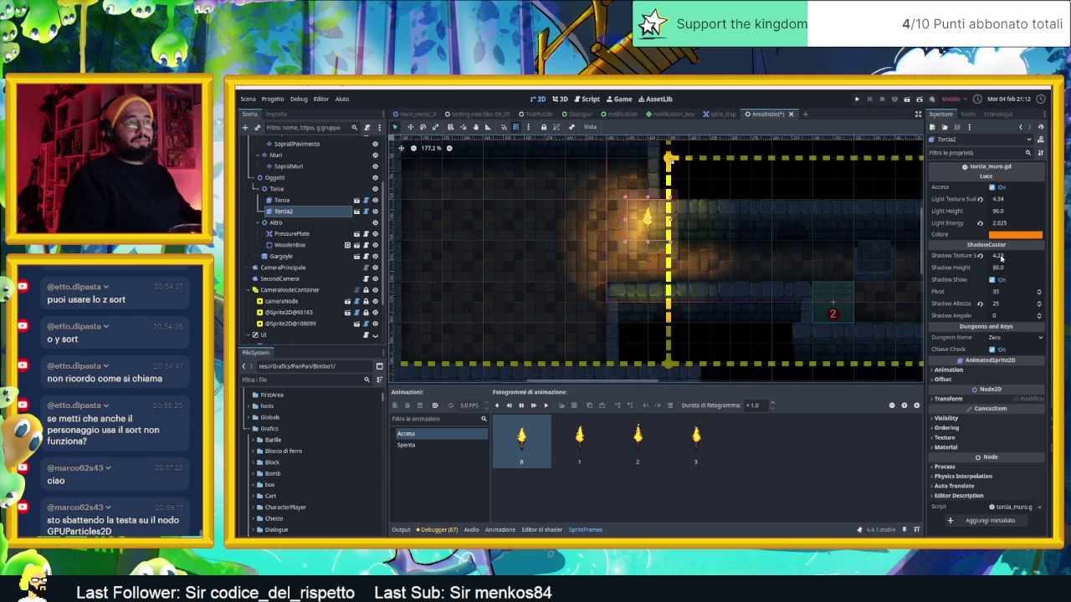
Step: Raise Torcia2's Shadow Texture Scale to about 7.9
click(1001, 258)
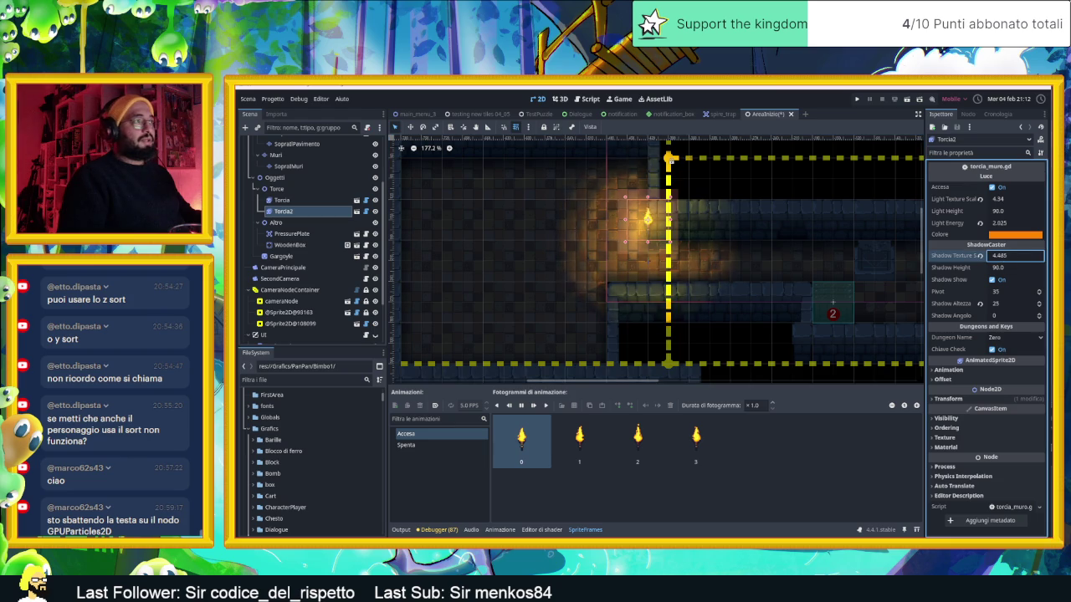
drag(1001, 256, 1028, 255)
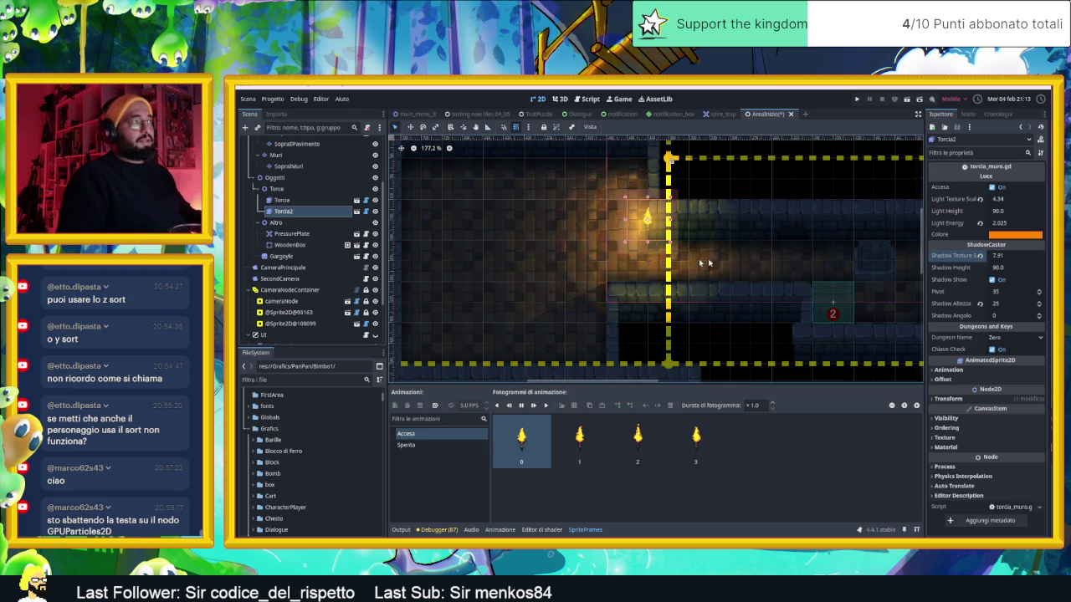
scroll(653, 260, down, 2)
scroll(680, 251, up, 1)
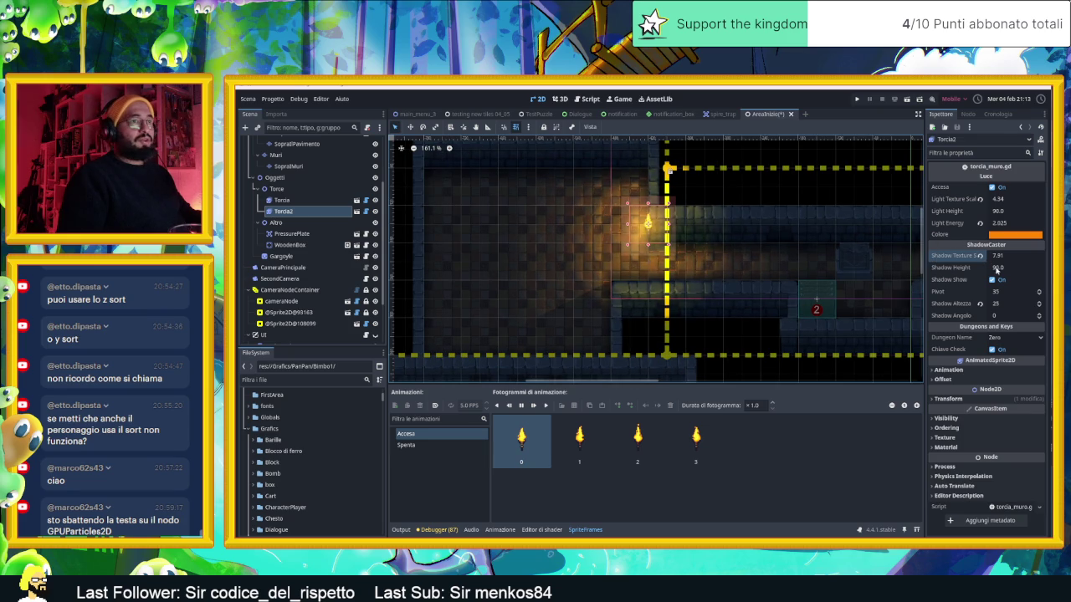
Step: Set Torcia2's Light Texture Scale to 6.47 and Shadow Texture Scale to 8.1, then save and run the scene
click(1006, 259)
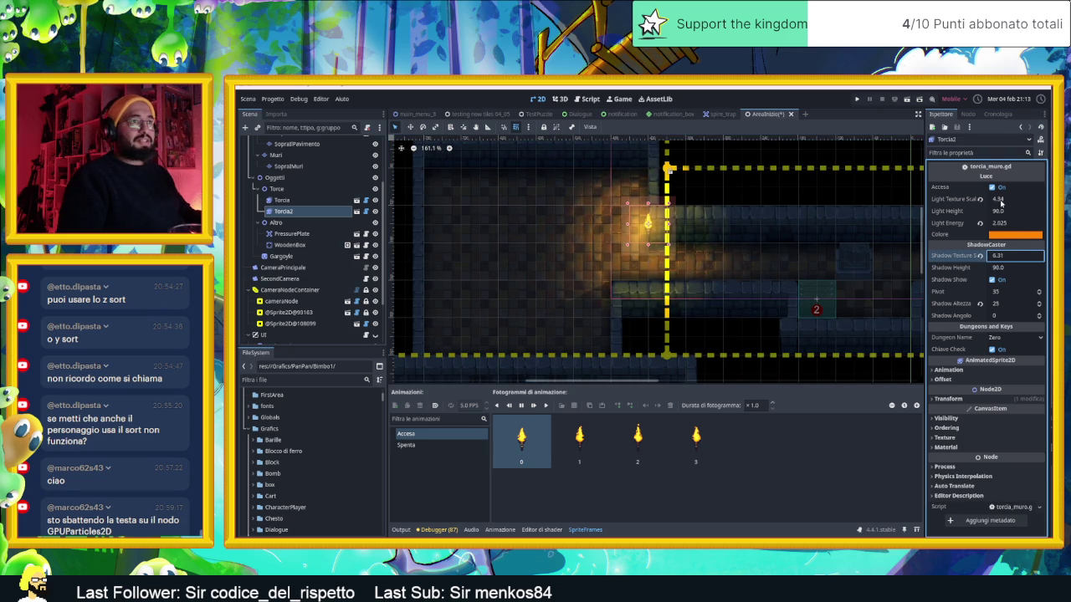
mouse_move(1001, 202)
mouse_down()
mouse_move(1037, 202)
mouse_move(1001, 202)
mouse_up()
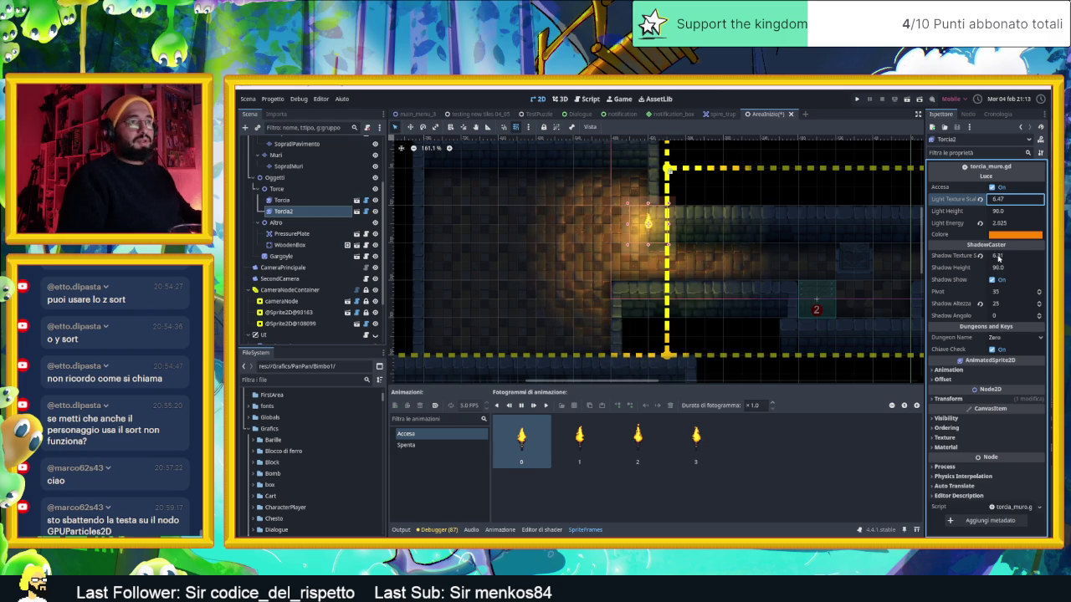
drag(998, 257, 1008, 258)
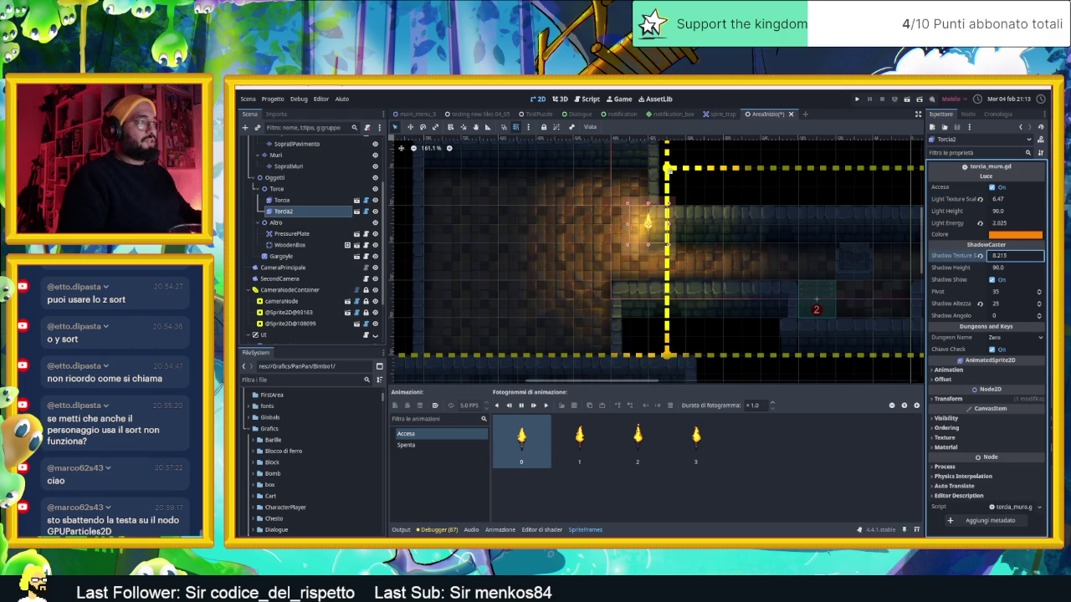
scroll(632, 267, down, 2)
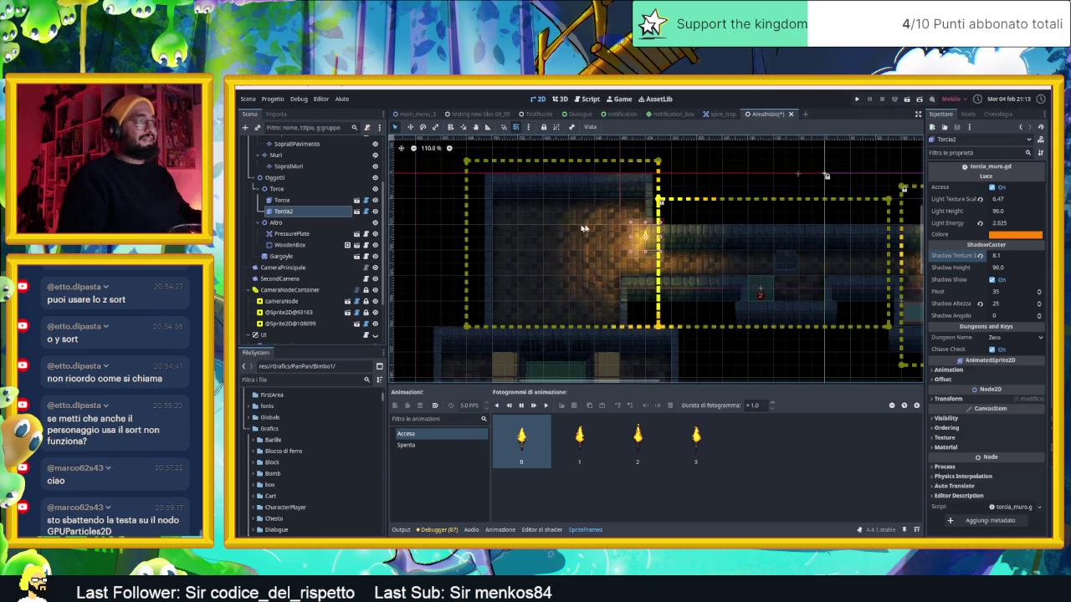
scroll(584, 228, up, 4)
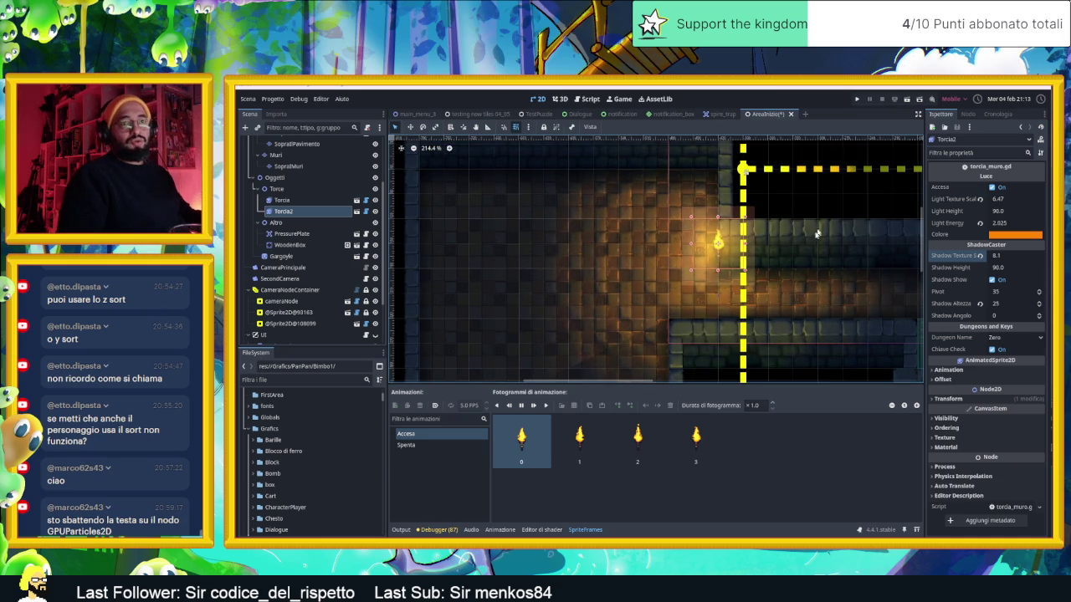
click(905, 100)
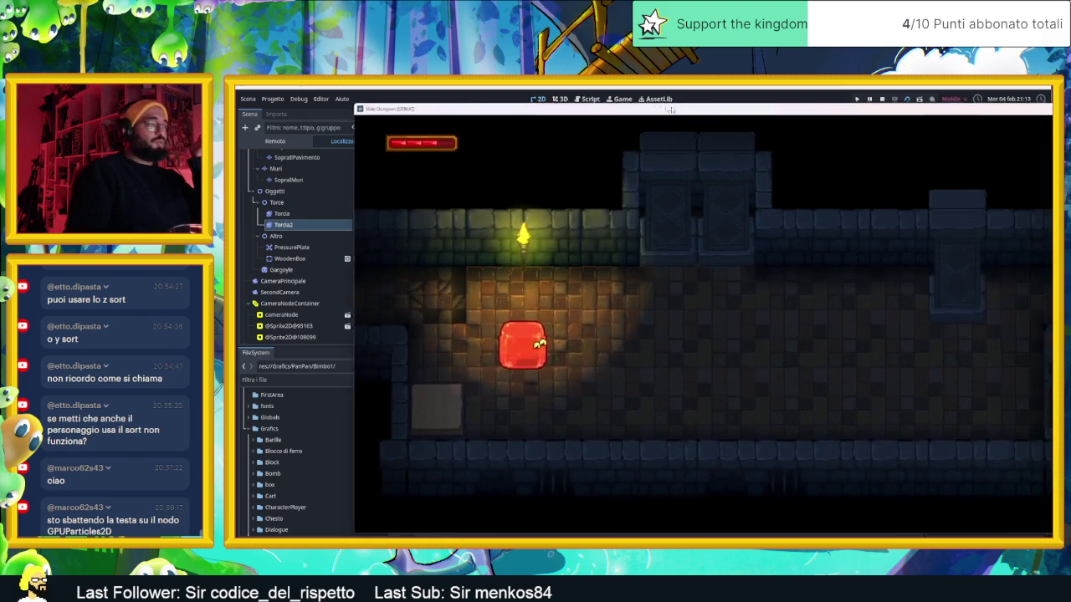
Step: Walk the player left along the corridor, down past the box and into the left room
key(Left)
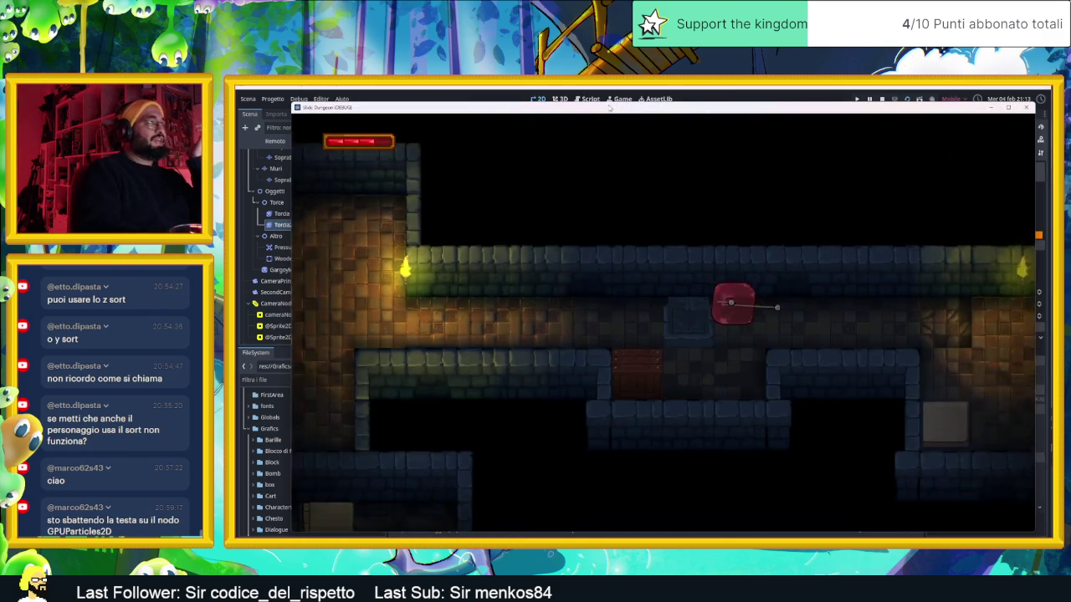
key(Left)
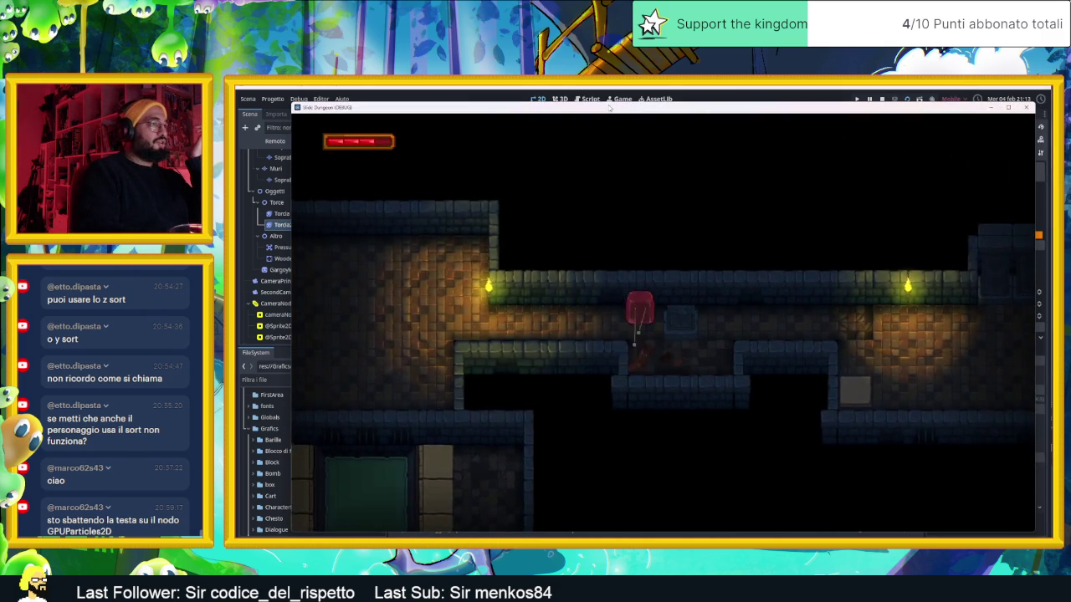
key(Left)
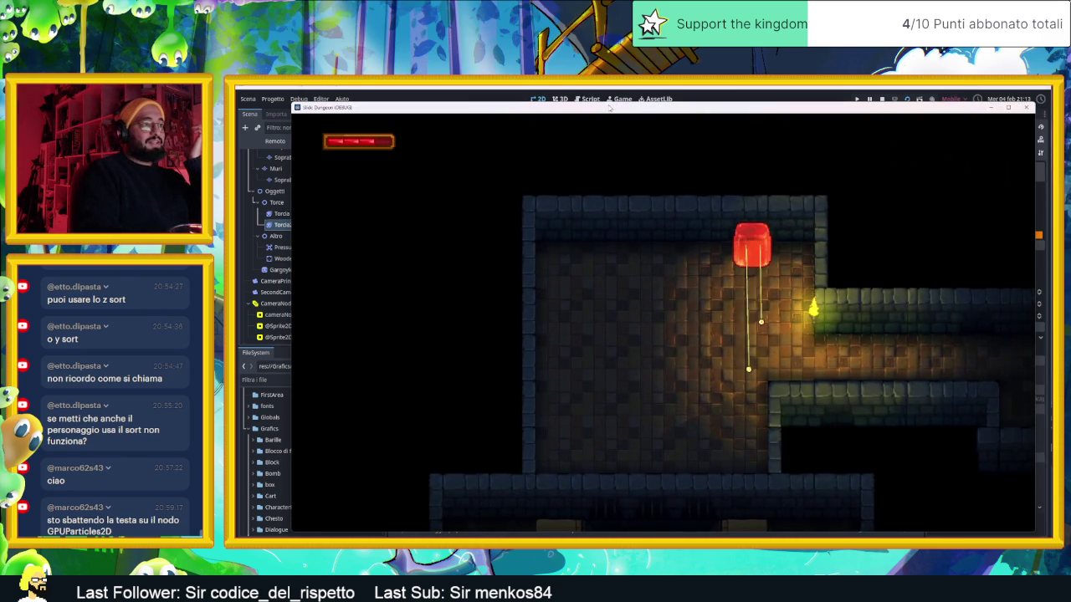
key(Right)
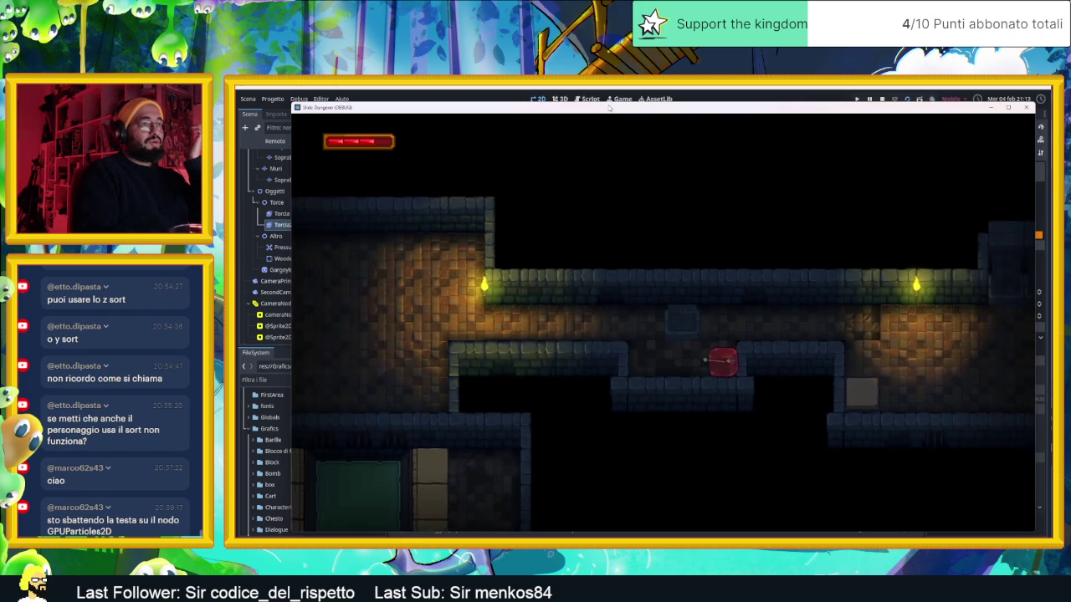
key(Down)
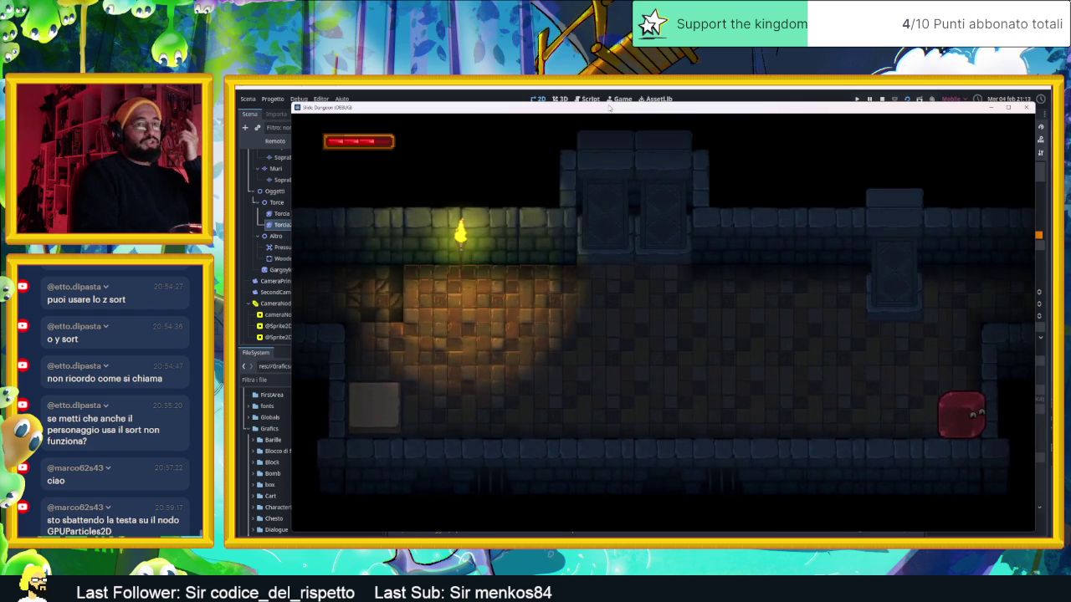
key(Up)
key(Down)
key(Left)
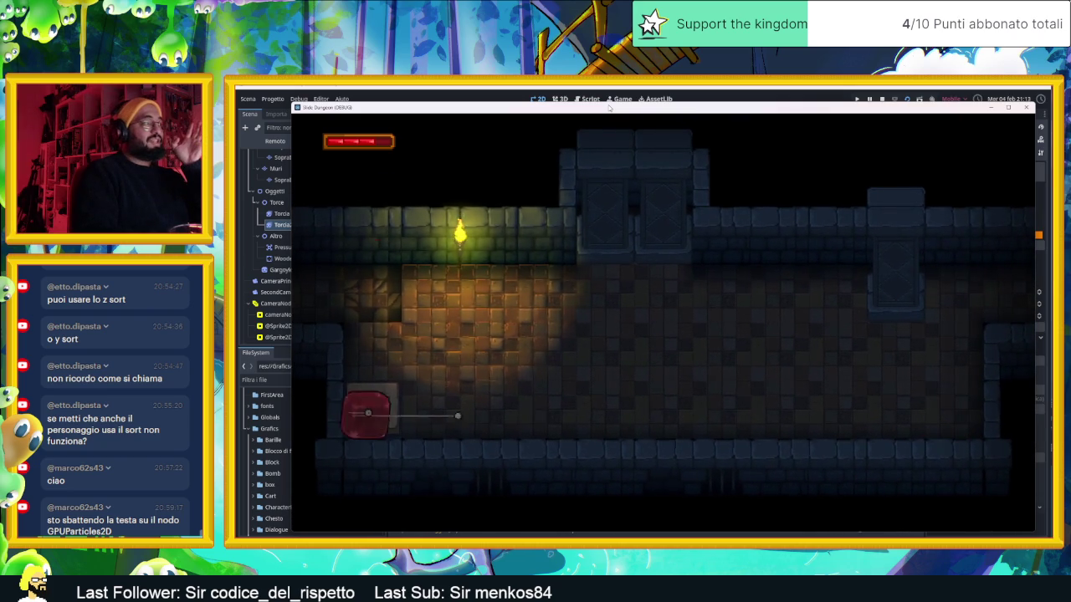
key(Up)
key(Left)
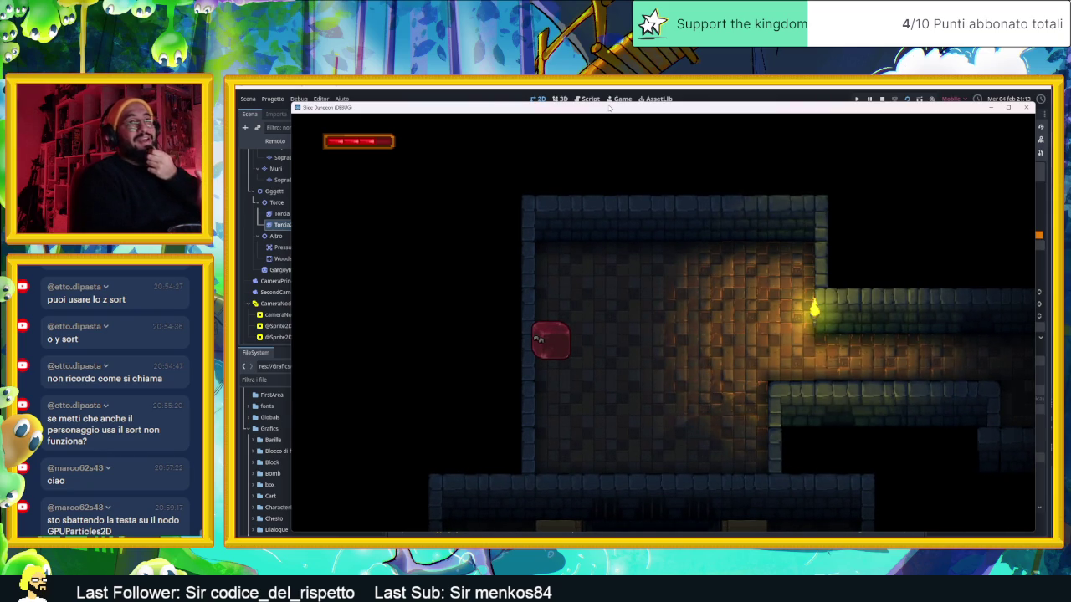
Step: Move the player around the torch-lit room and out through the exit corridor
key(Right)
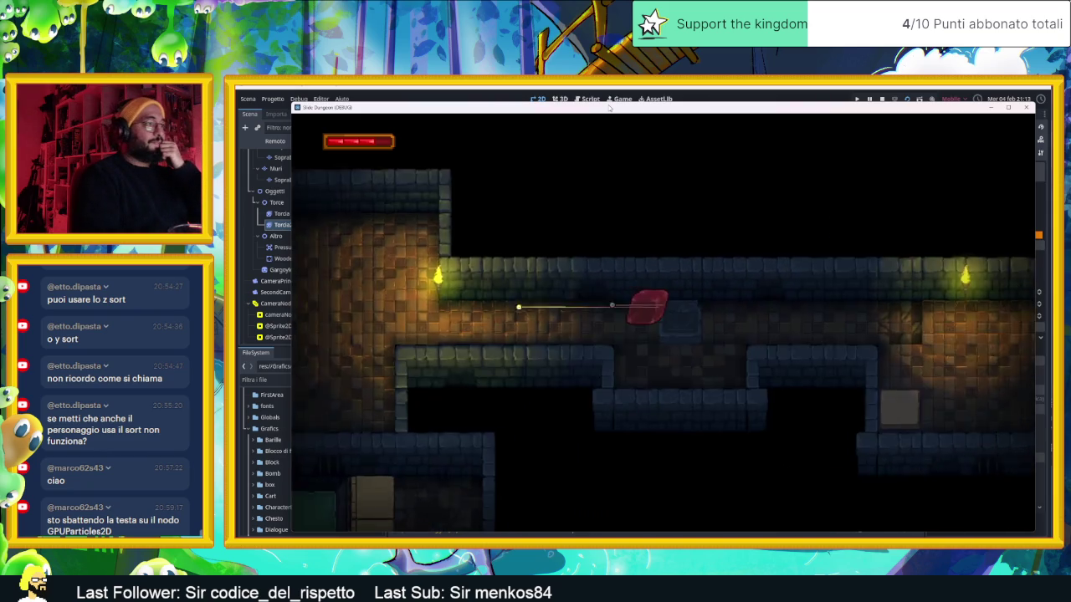
key(Left)
key(Up)
key(Down)
key(Up)
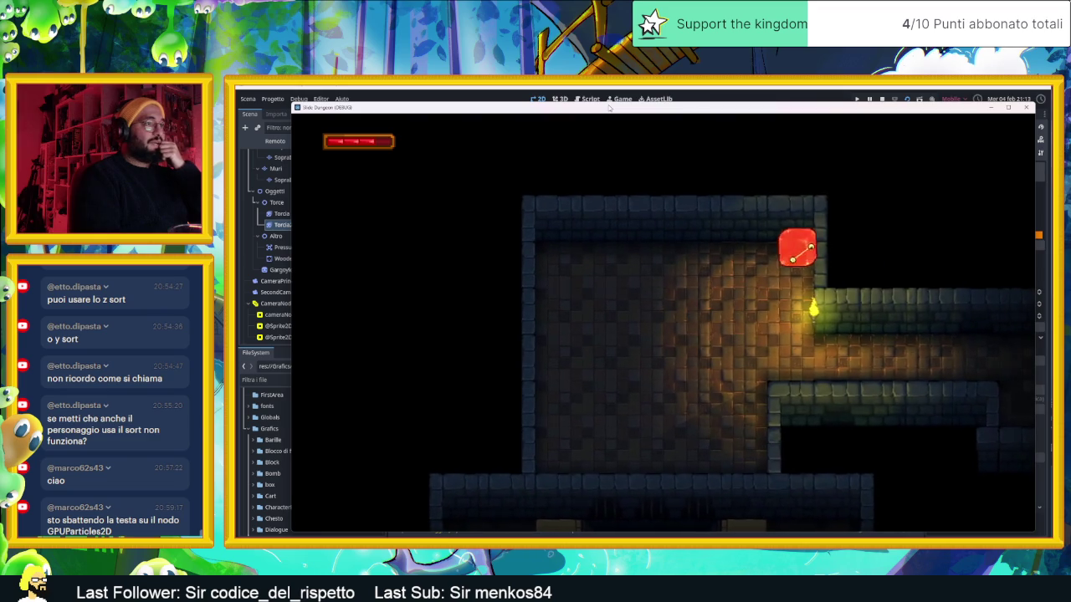
key(Left)
key(Right)
key(Down)
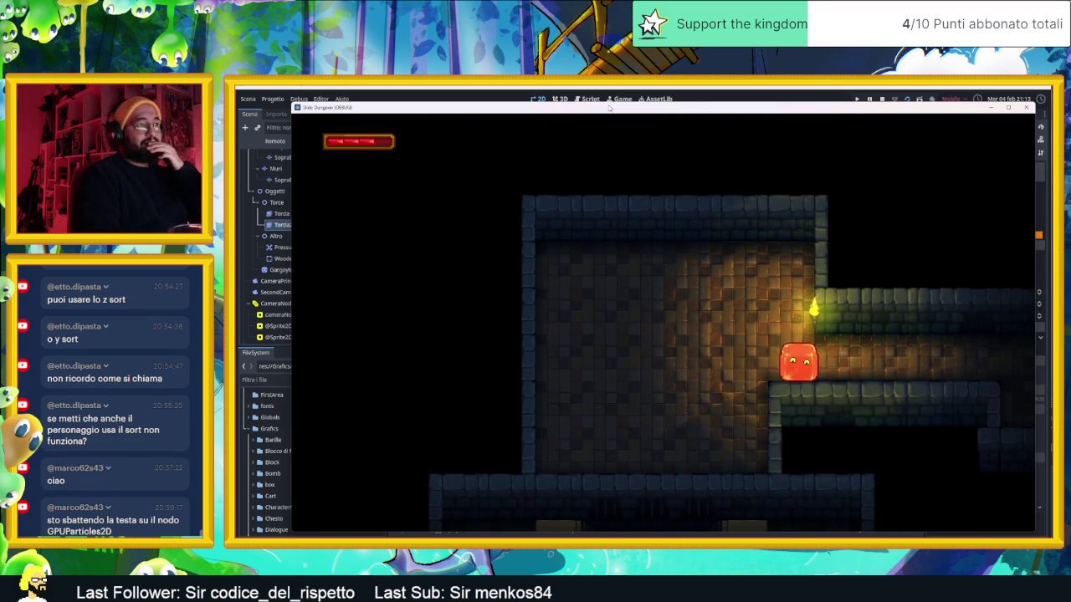
key(Right)
Step: Explore the new room, leave through the corridor opening, and stop the playtest
key(Down)
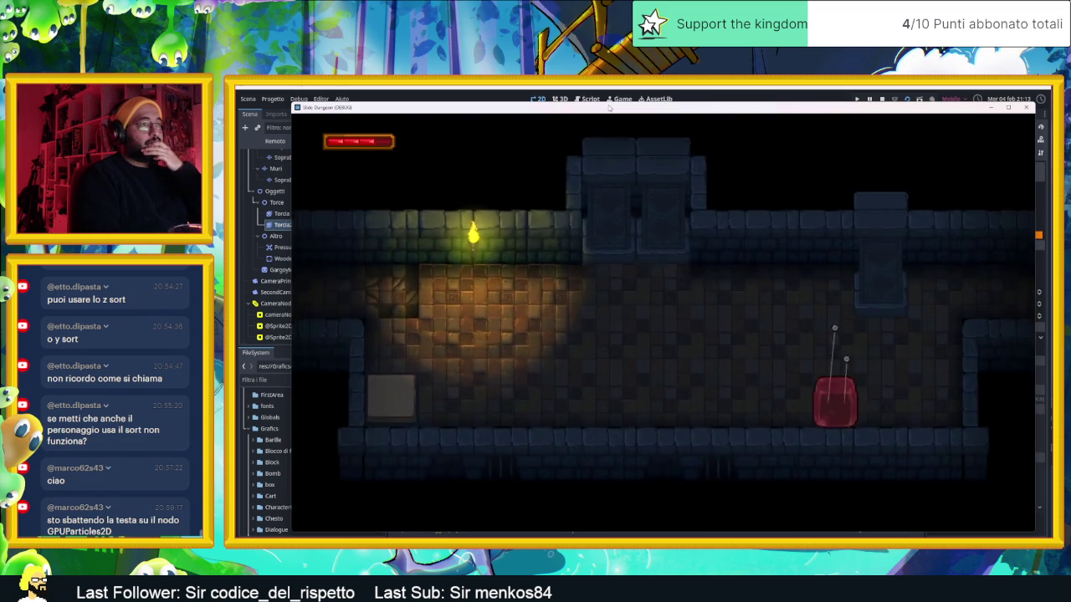
key(Right)
key(Up)
key(Right)
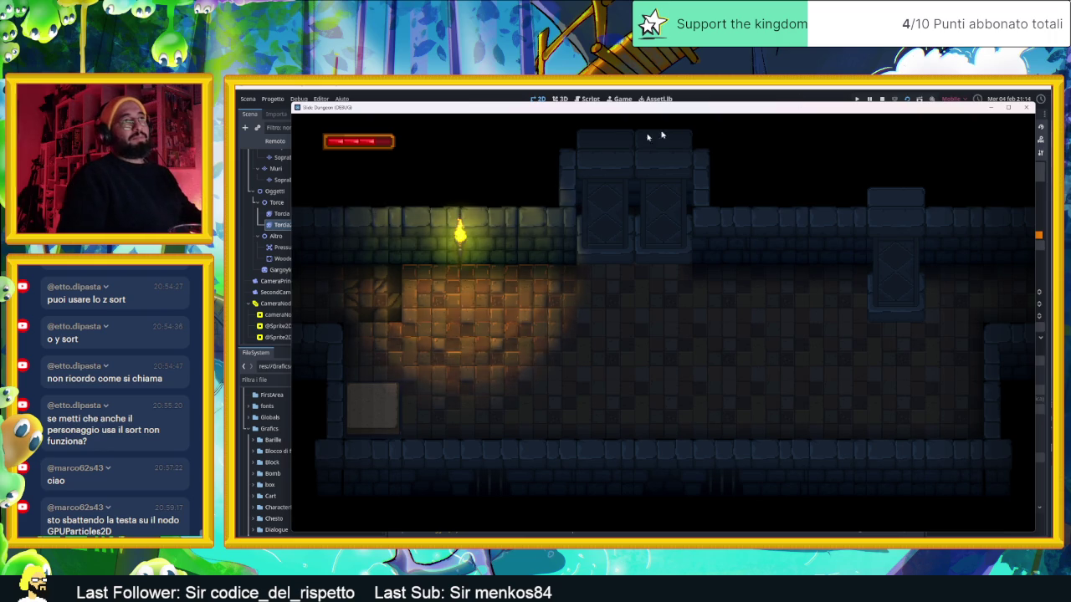
click(1028, 107)
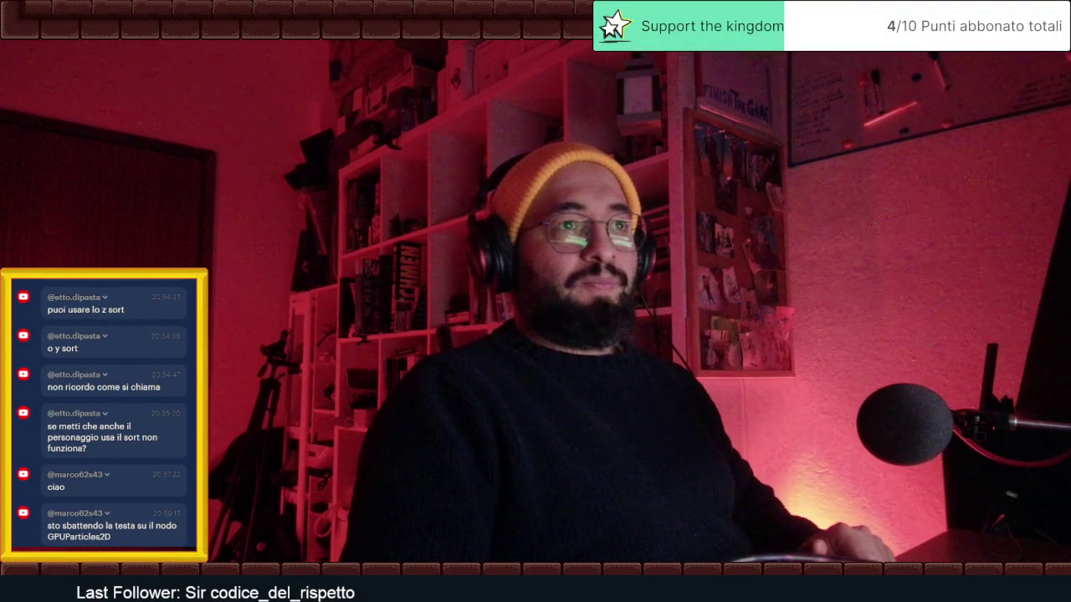
scroll(138, 449, up, 10)
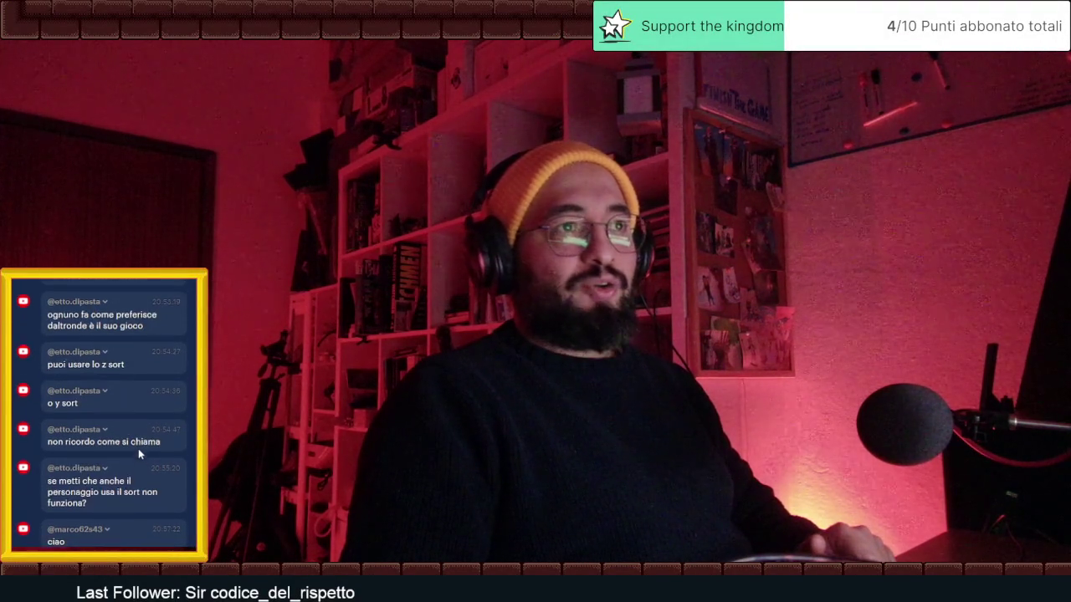
scroll(139, 451, up, 1)
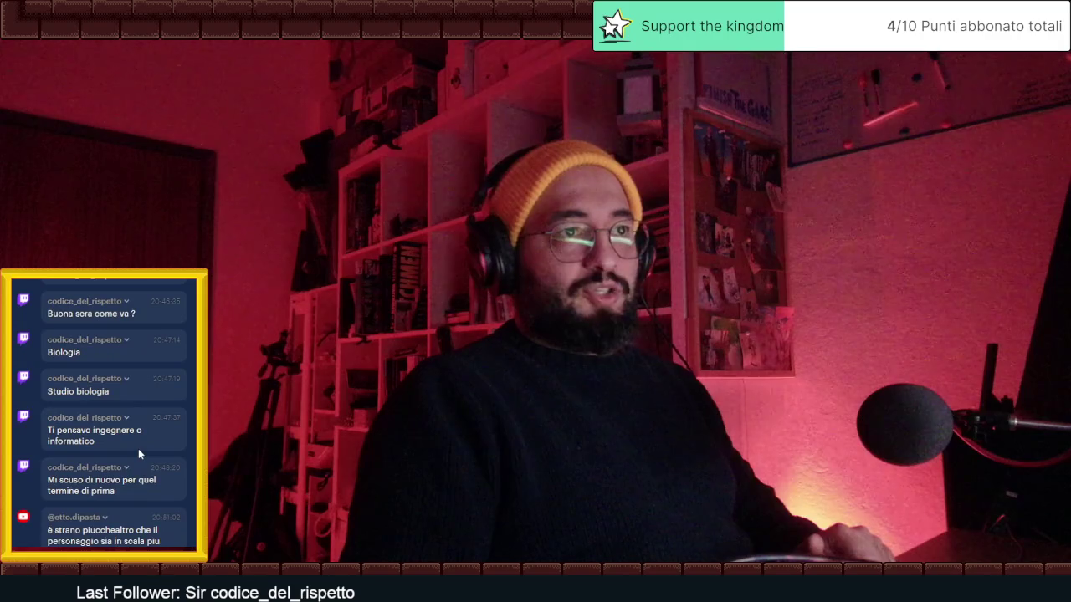
scroll(138, 451, up, 2)
scroll(138, 448, up, 5)
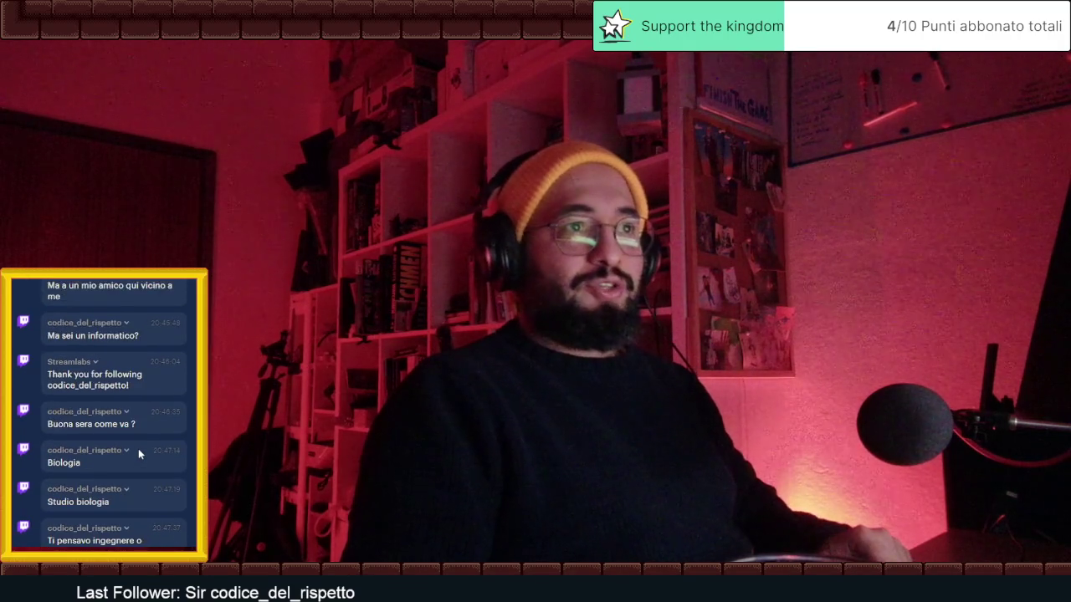
scroll(138, 449, up, 5)
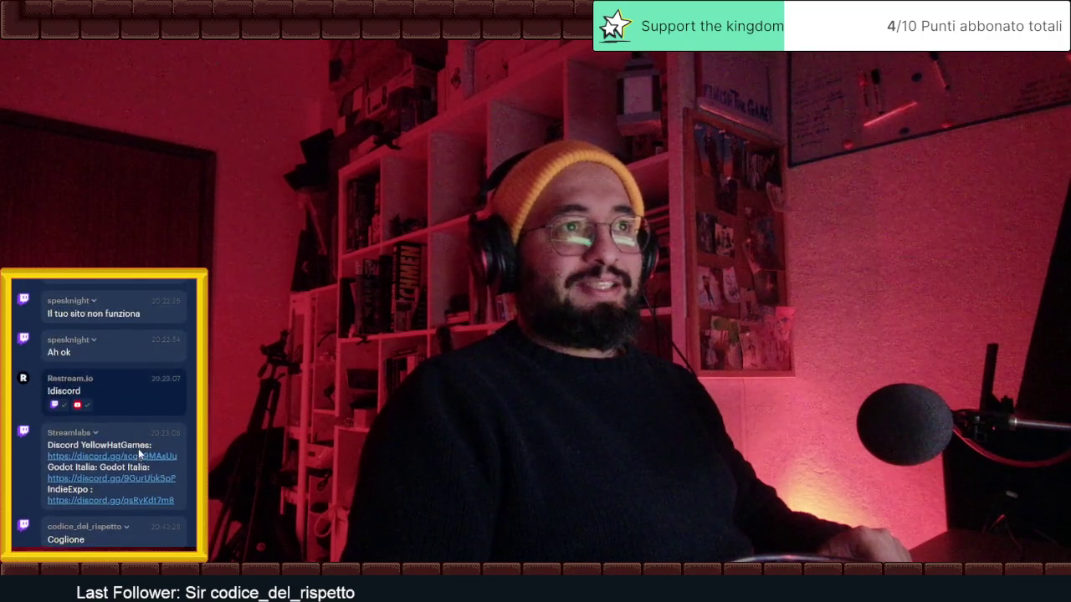
scroll(138, 449, up, 2)
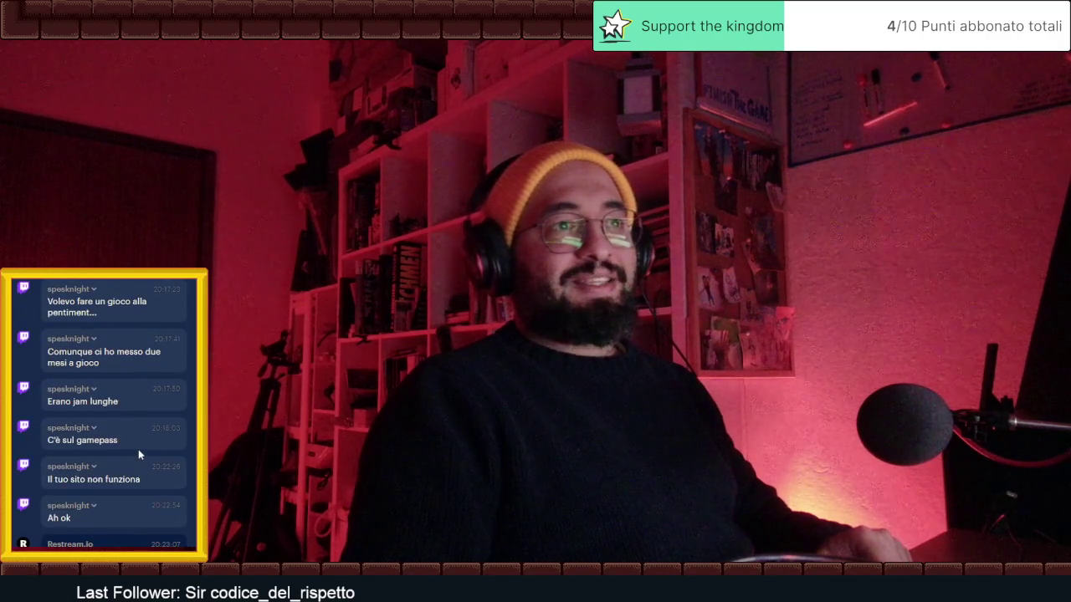
scroll(138, 449, up, 3)
scroll(138, 449, up, 12)
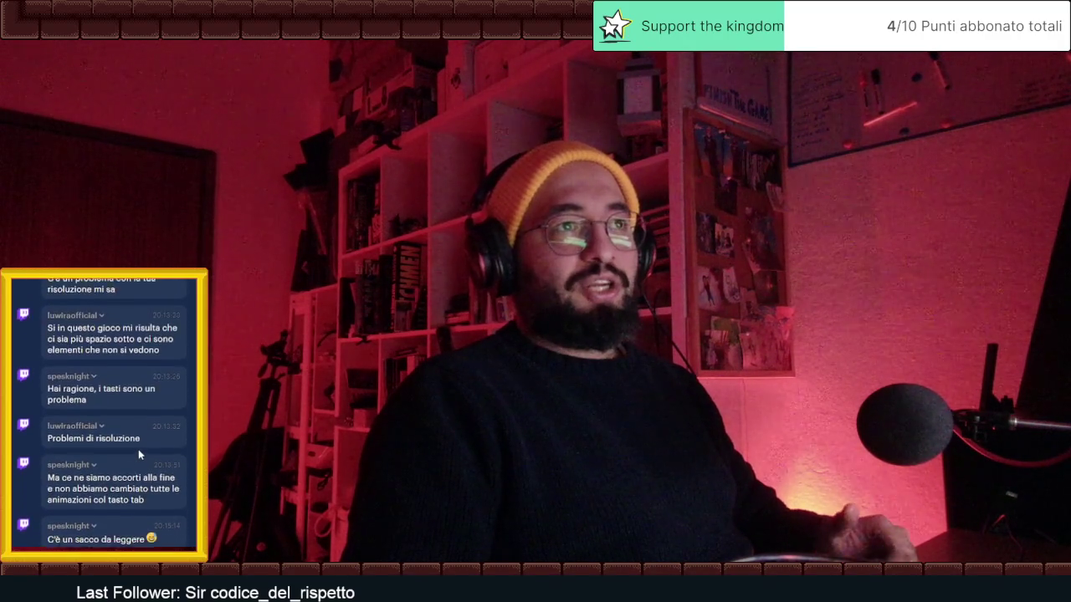
scroll(138, 449, up, 5)
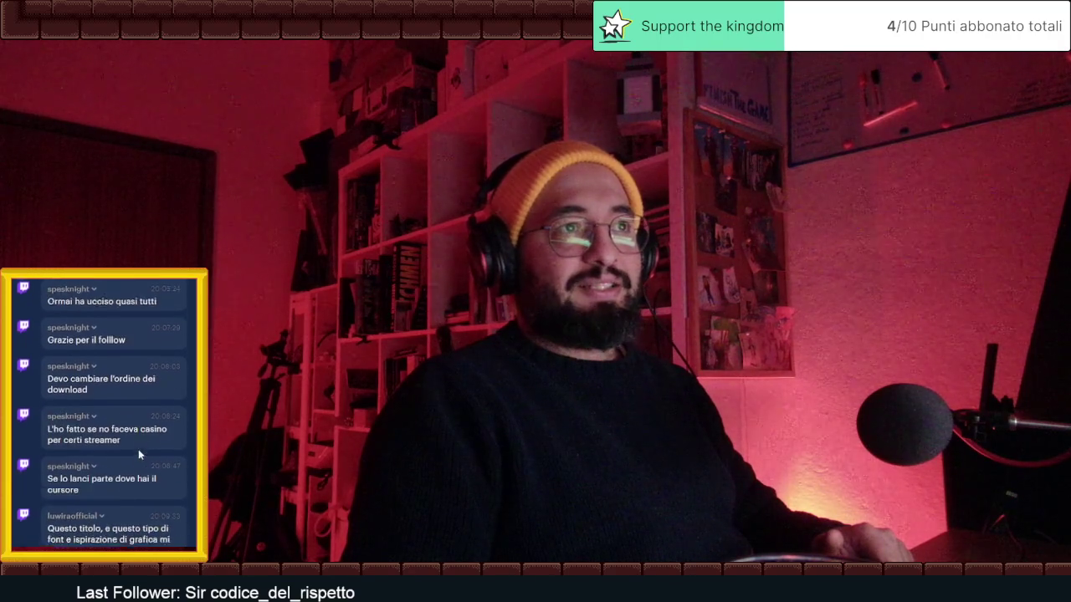